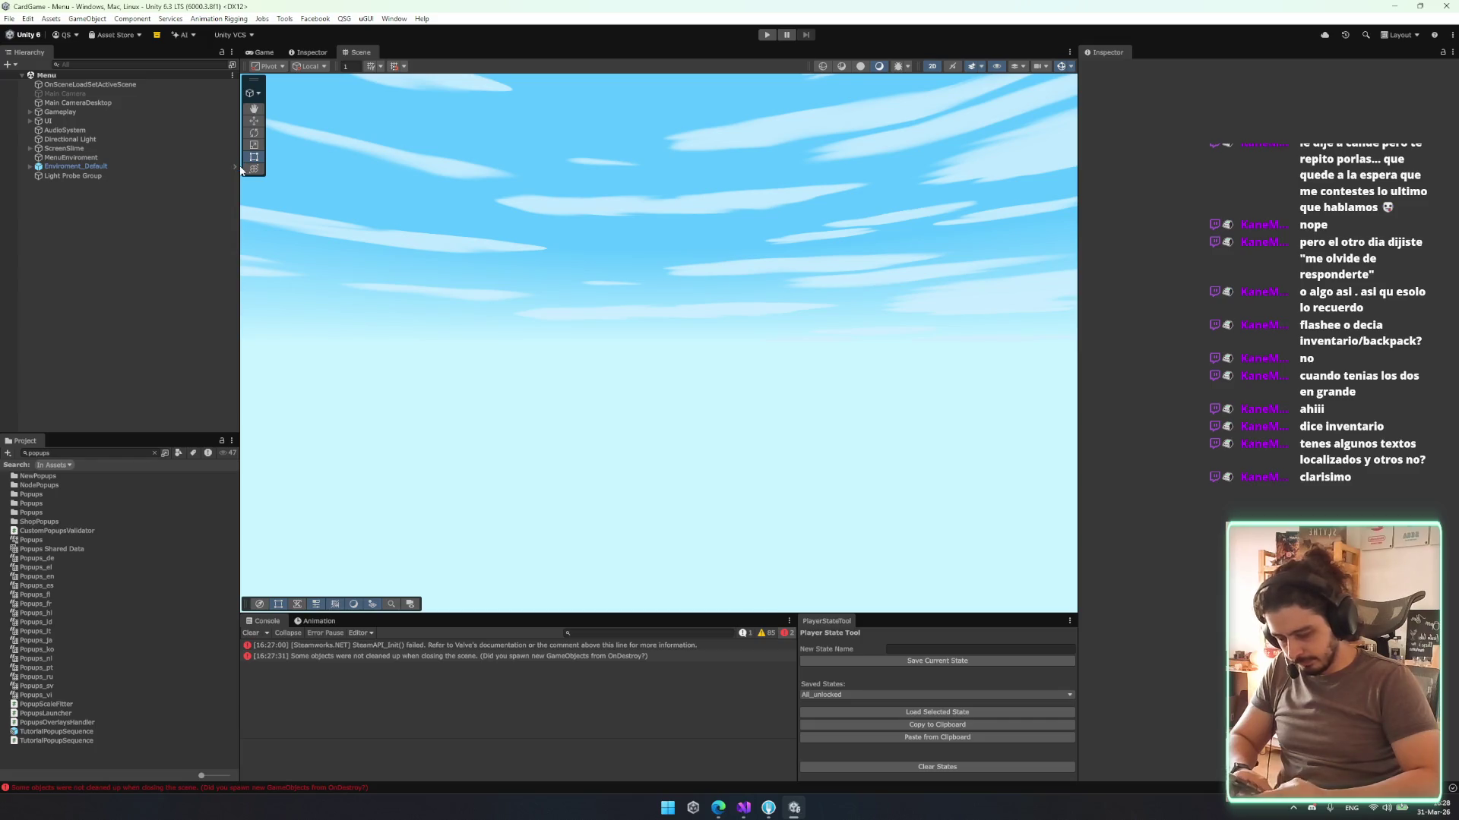
# - Reload the CardGame Menu scene from the File menu, then switch to the Fork git client
pyautogui.hotkey('alt', 'f')
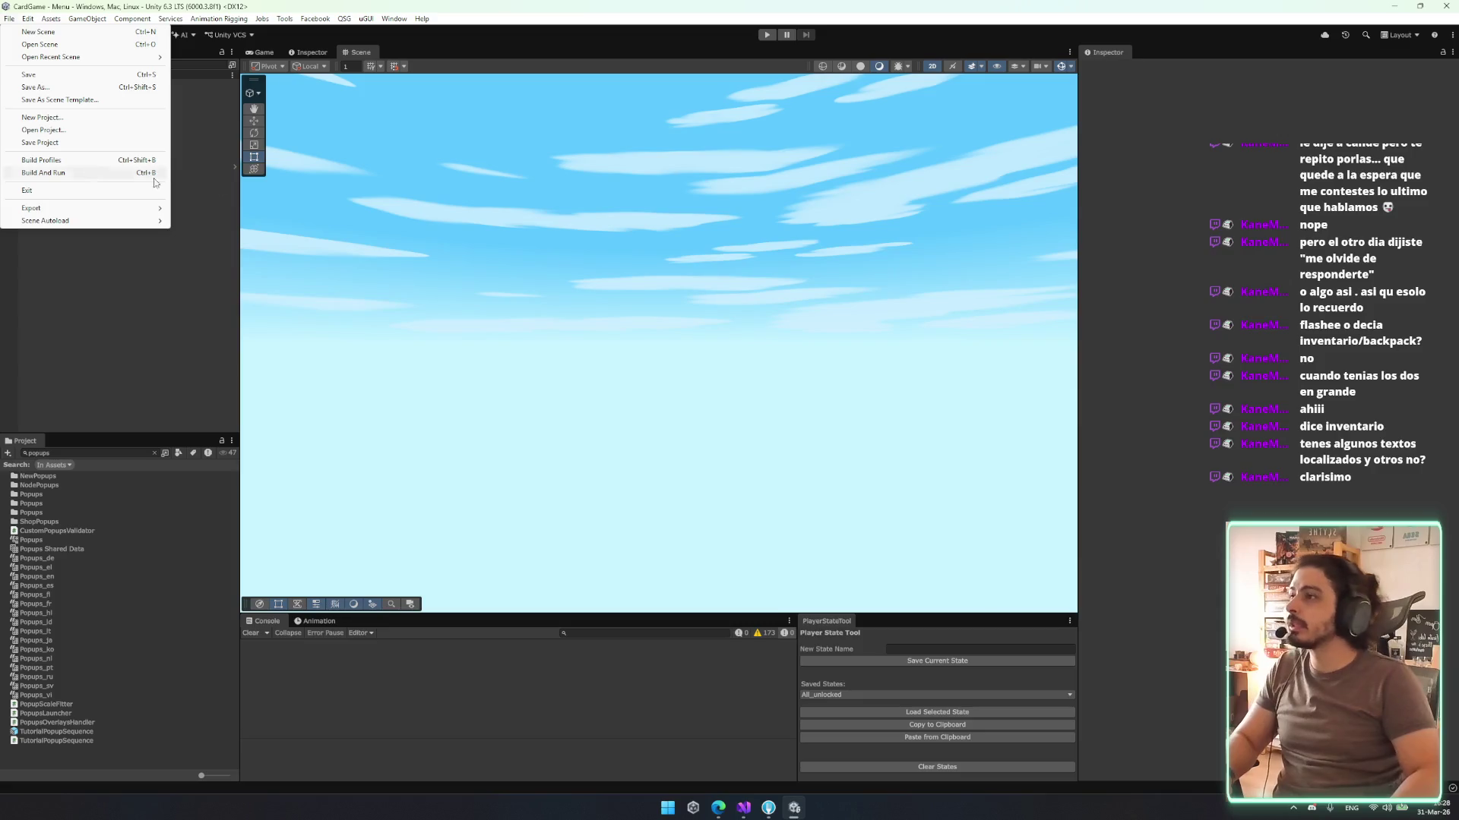
pyautogui.click(114, 142)
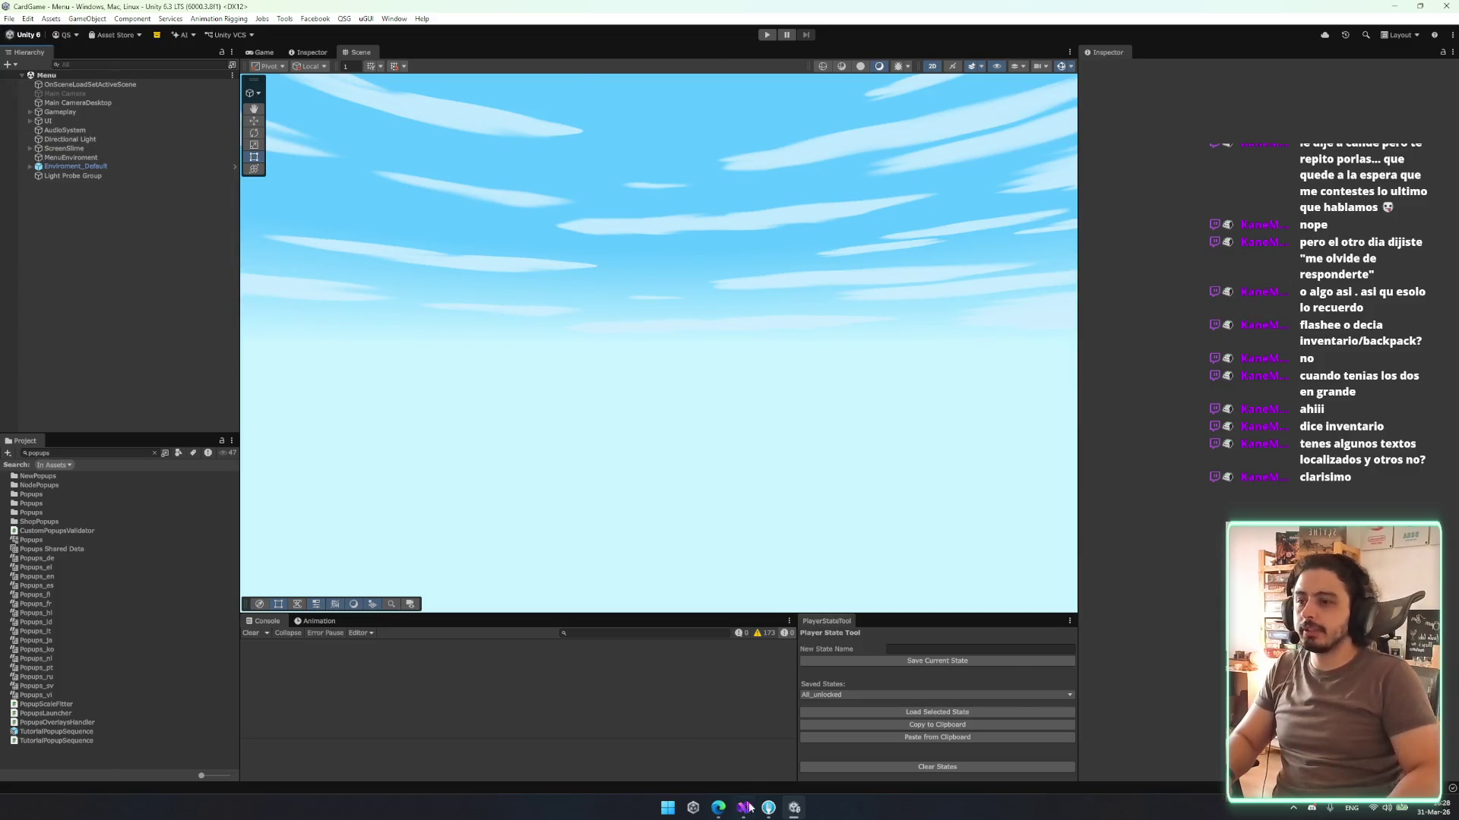
pyautogui.hotkey('alt', 'Tab')
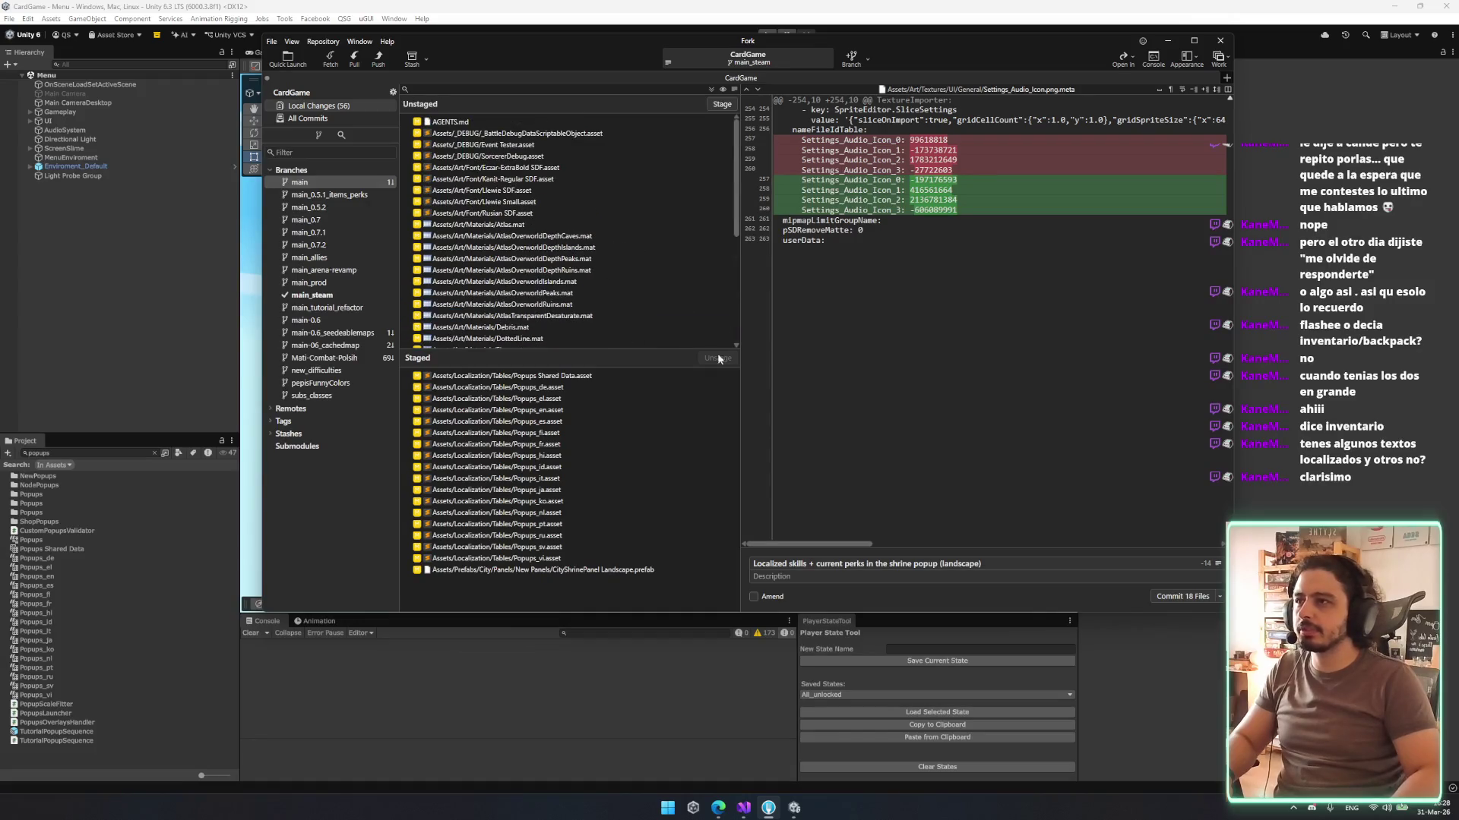
# - Commit the 18 staged files on main_steam and push them to origin/main_steam
pyautogui.click(1183, 596)
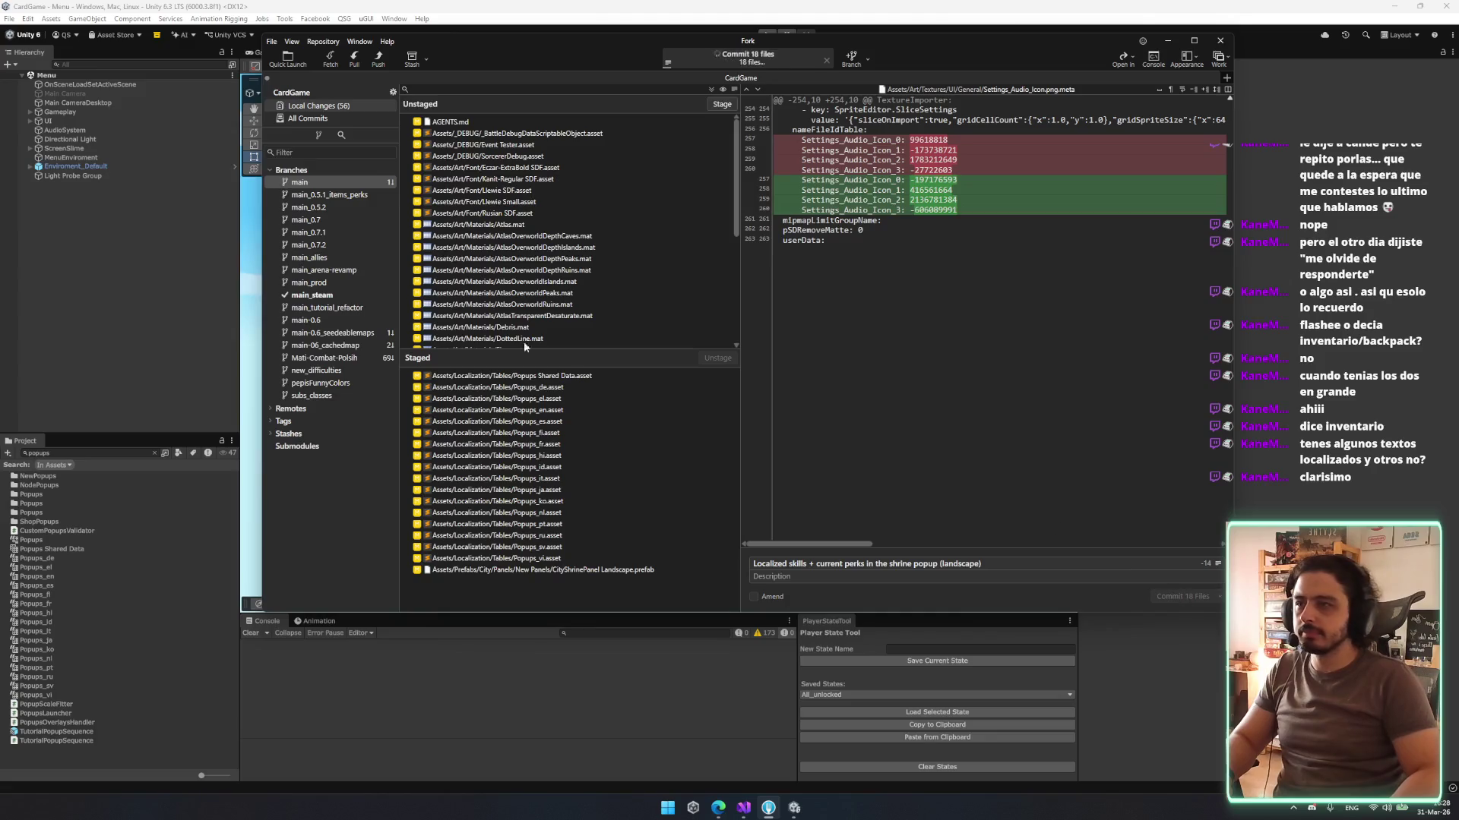
pyautogui.click(374, 56)
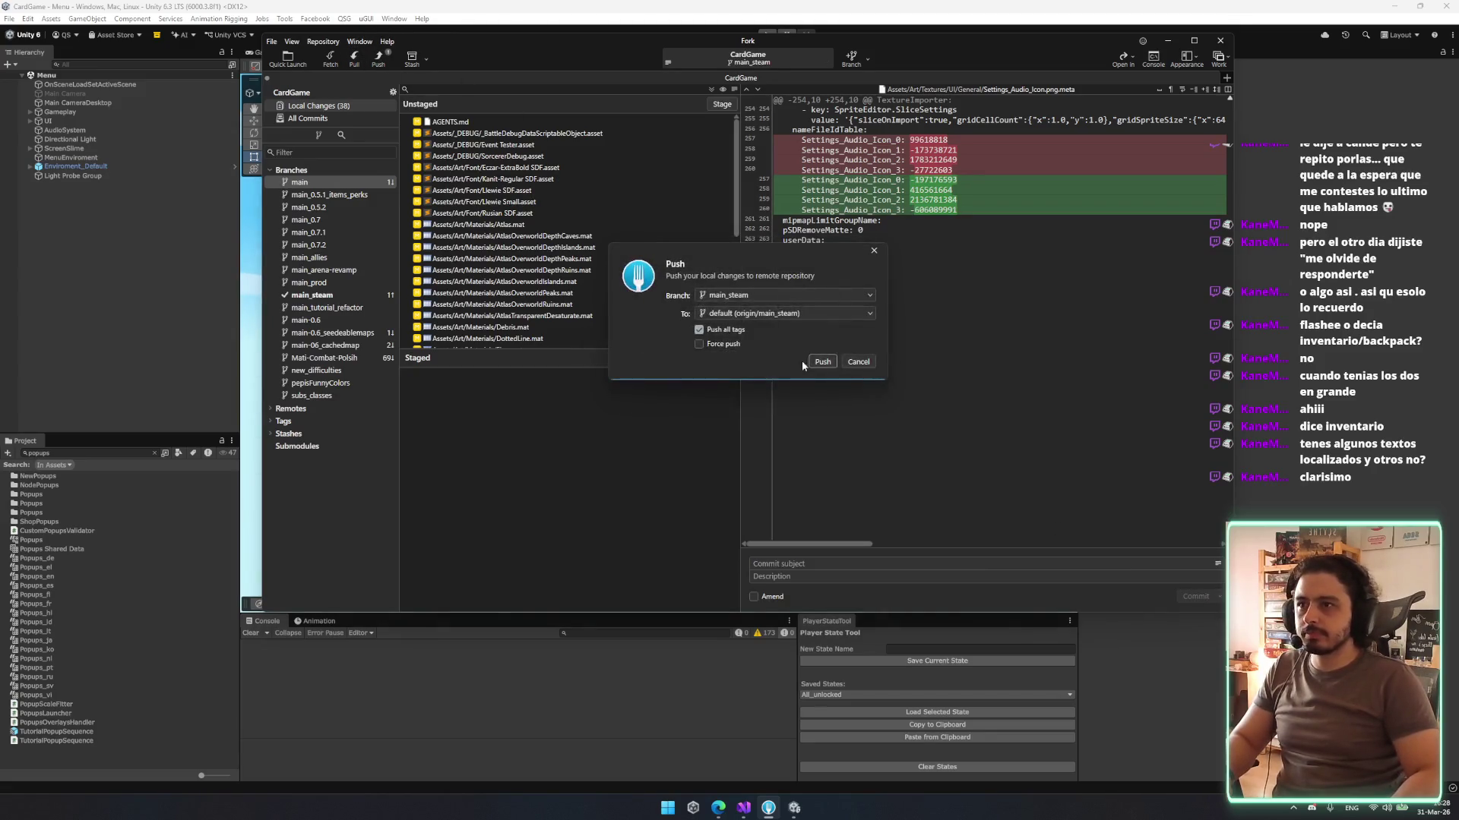
pyautogui.click(821, 361)
# - Return from the taskbar to the Unity Editor's Menu scene
pyautogui.click(768, 808)
pyautogui.click(744, 808)
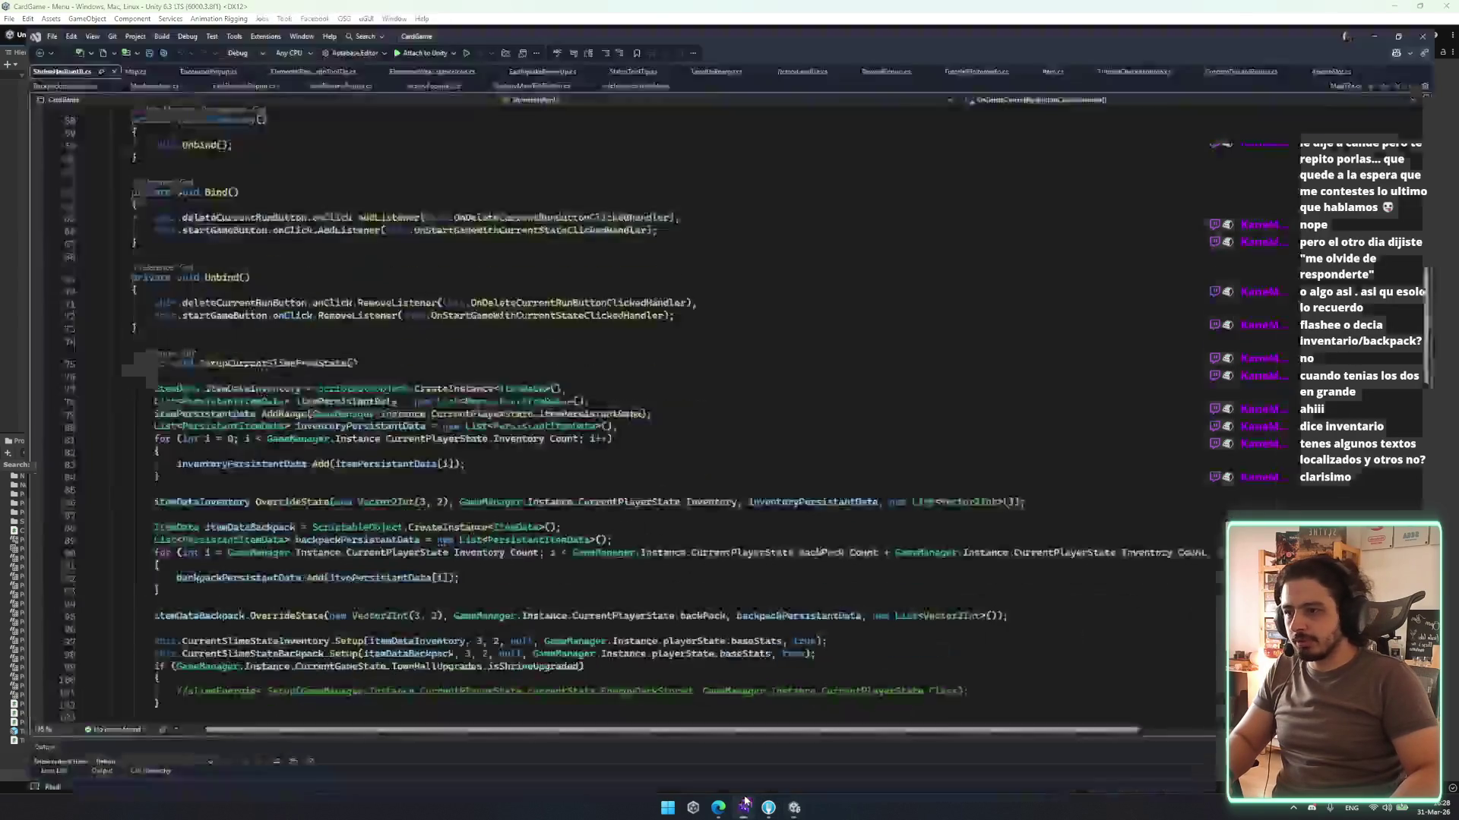
pyautogui.click(744, 808)
# - Show the Rogue Slime Trello board, then launch the CardGame project from Unity Hub
pyautogui.moveTo(718, 807)
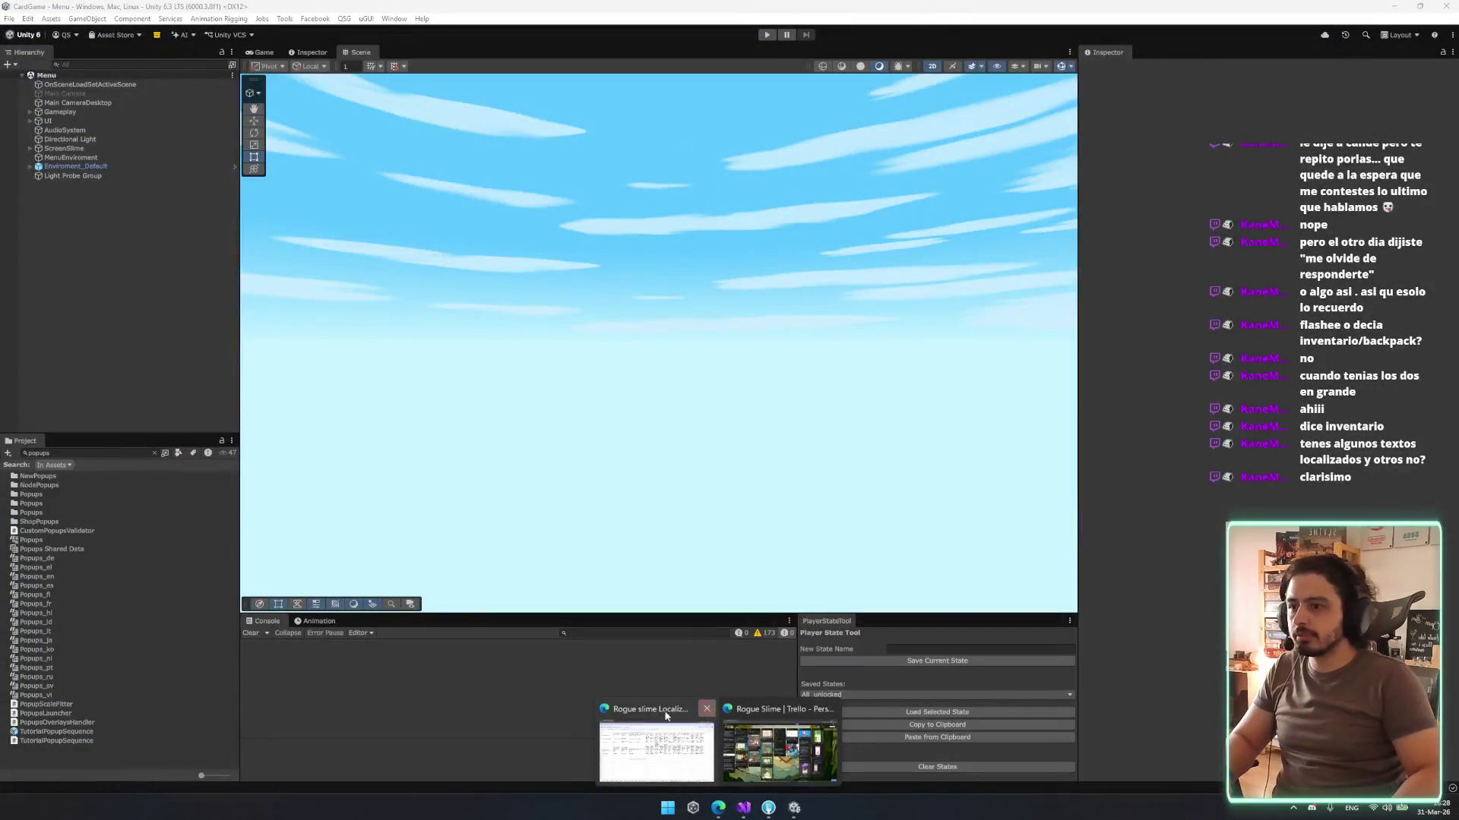
pyautogui.click(767, 710)
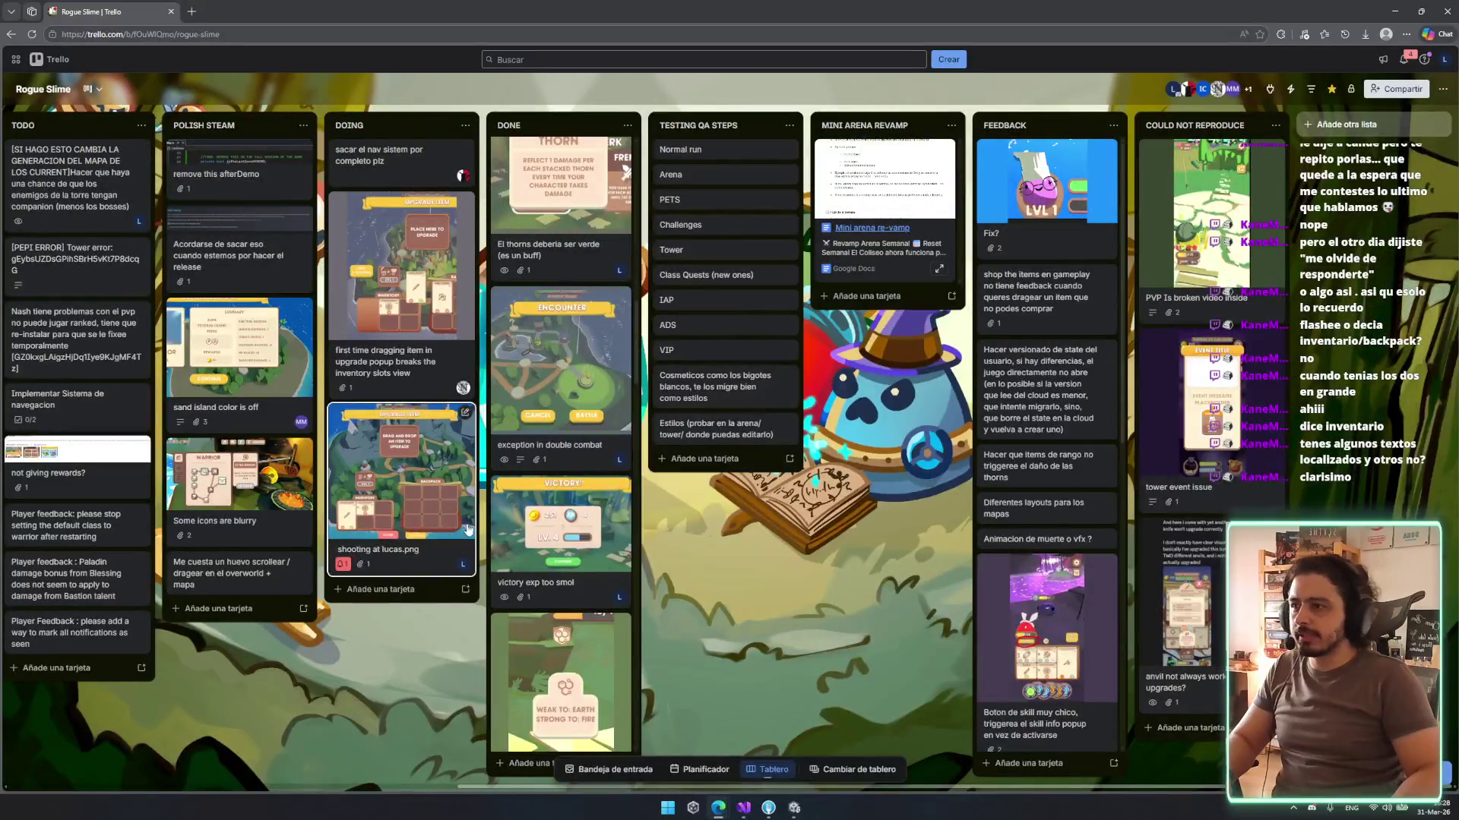
pyautogui.click(793, 808)
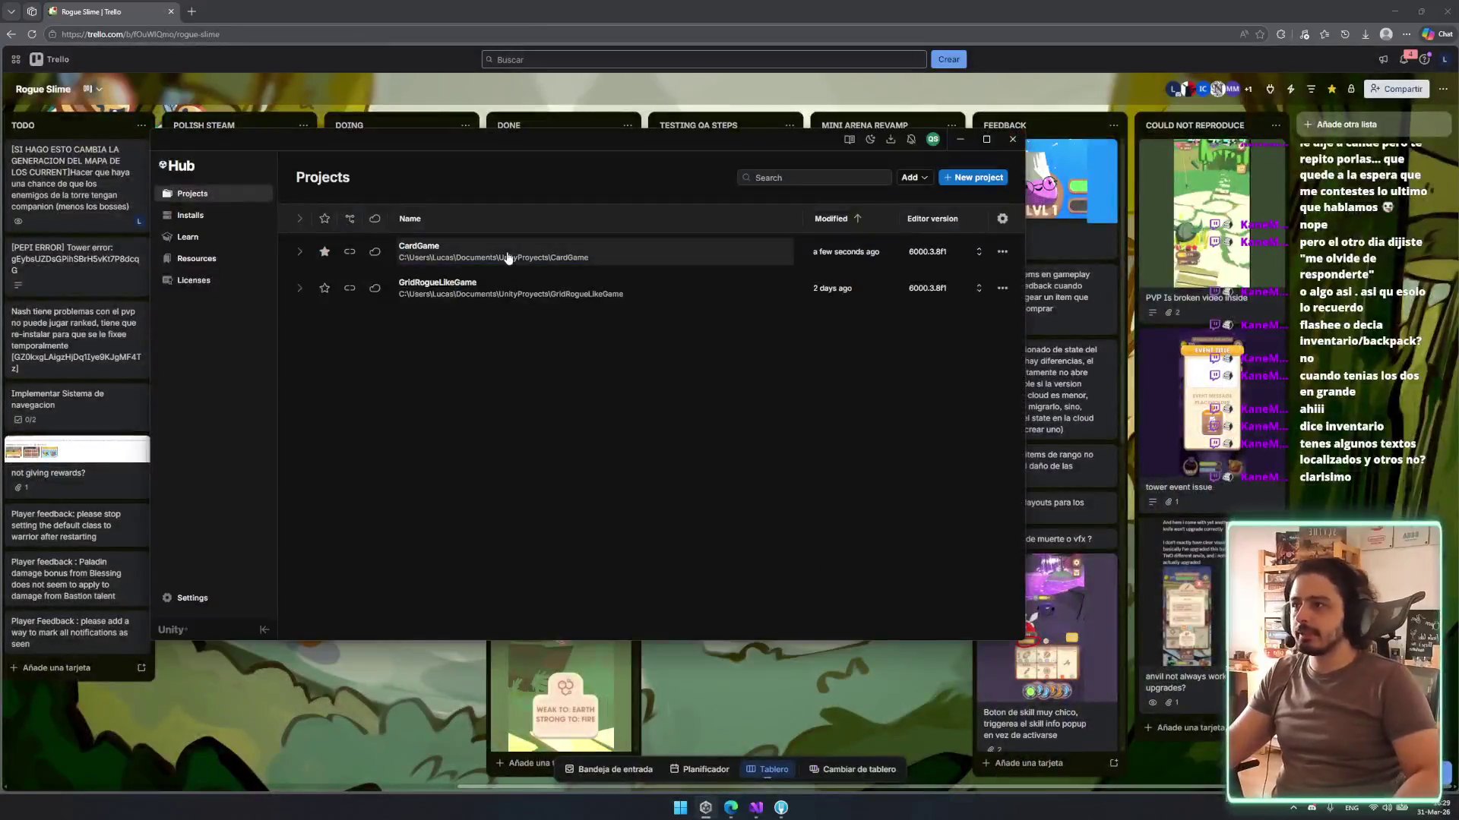
pyautogui.click(508, 262)
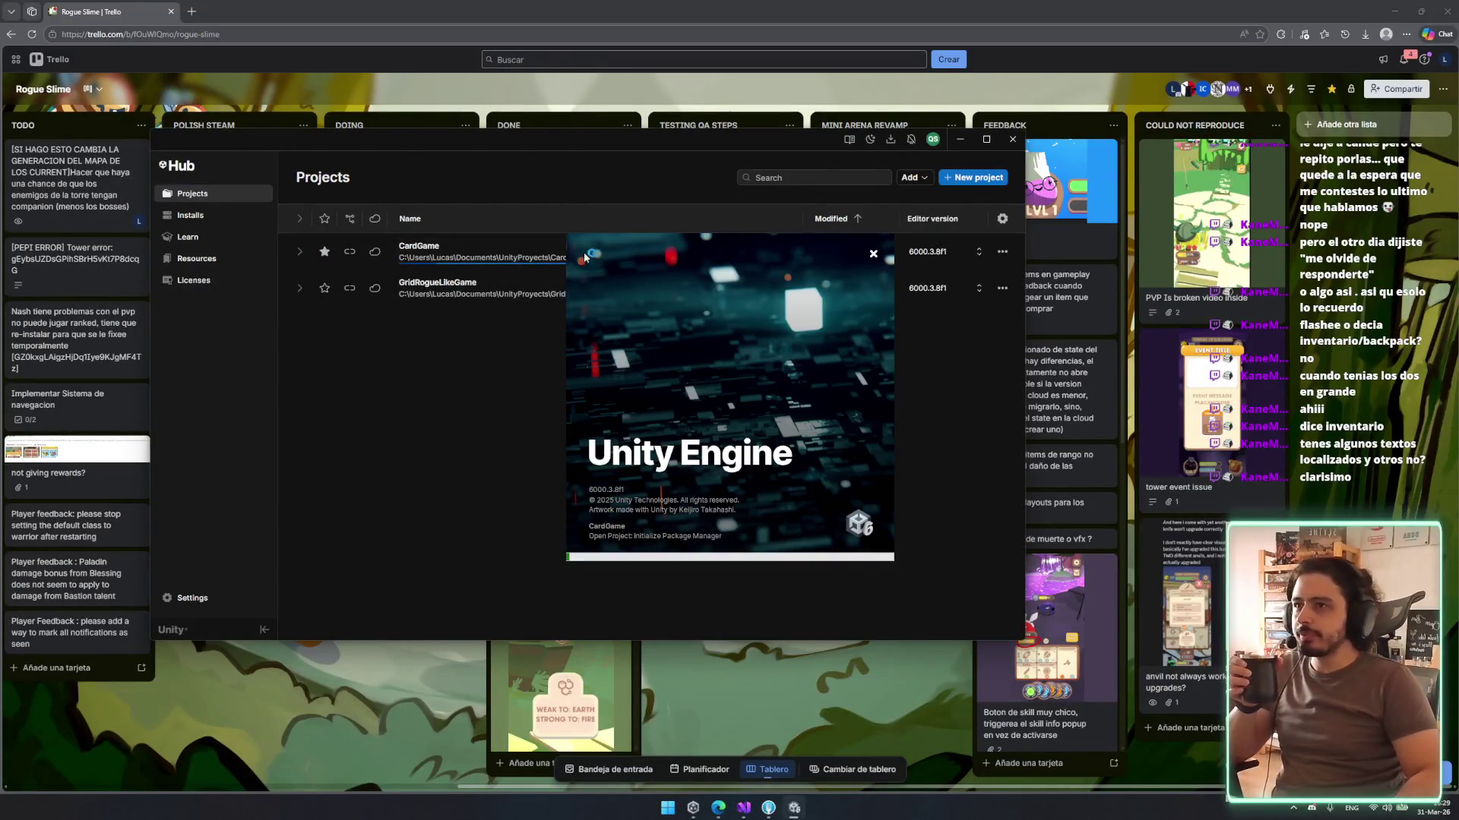
# - Move the Unity loading splash down-left, then back to the screen centre
pyautogui.click(1010, 140)
pyautogui.moveTo(764, 414)
pyautogui.mouseDown()
pyautogui.moveTo(636, 372)
pyautogui.moveTo(682, 524)
pyautogui.mouseUp()
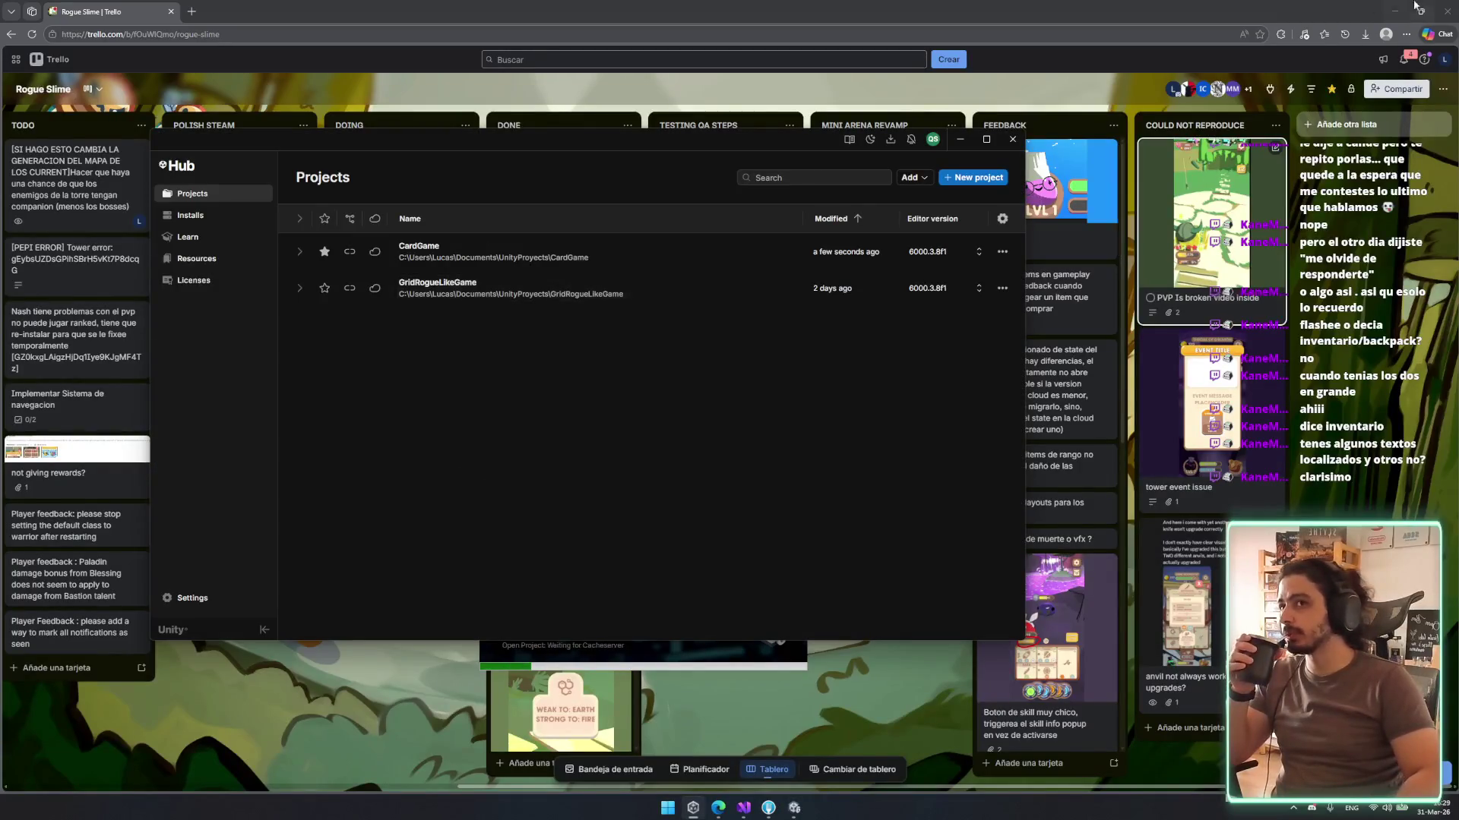
pyautogui.click(1012, 139)
pyautogui.moveTo(654, 583); pyautogui.dragTo(790, 517)
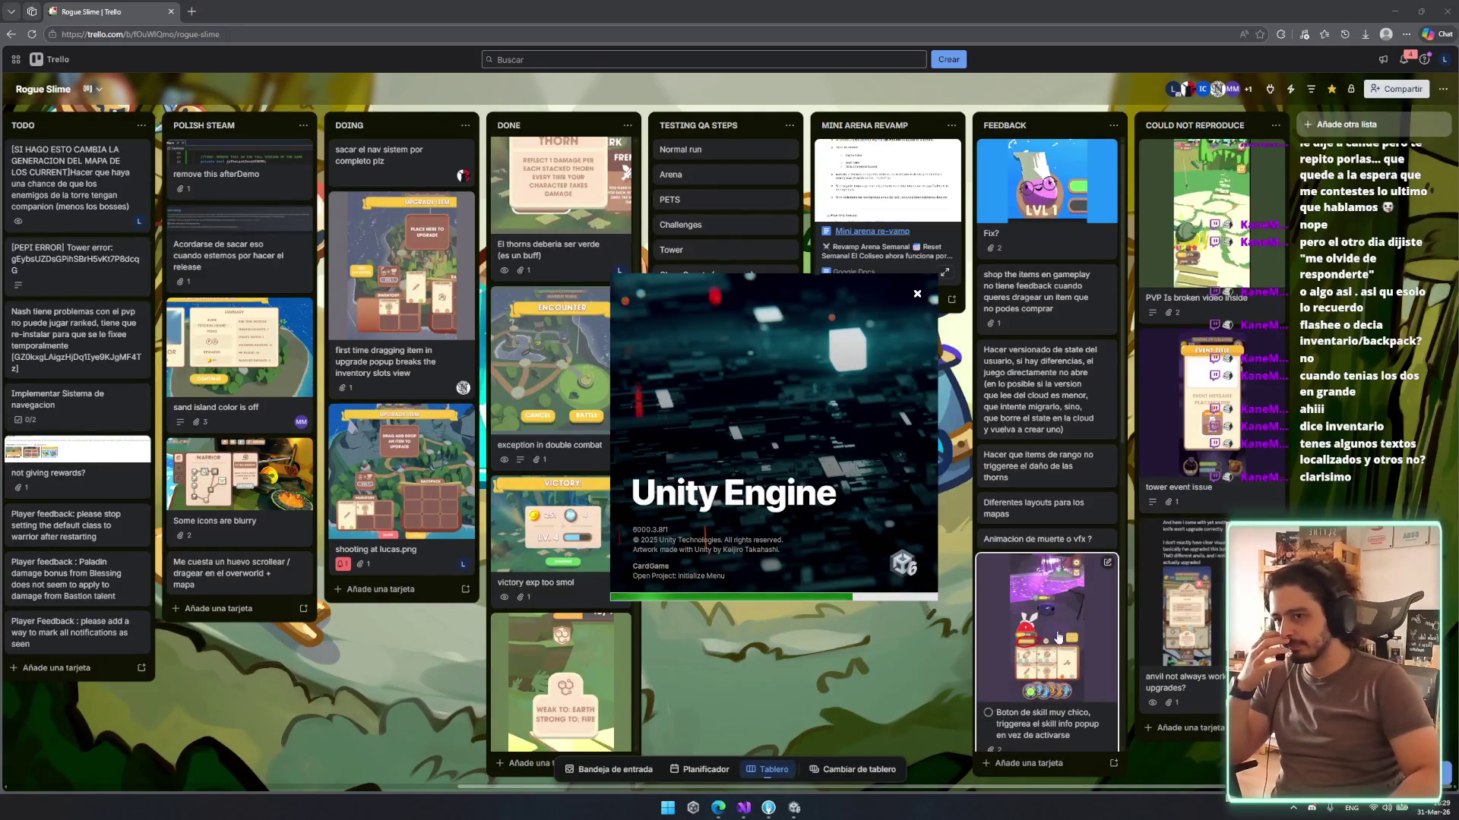
# - Minimize Trello, check cell H303 in the localization spreadsheet, then return to Fork
pyautogui.click(717, 808)
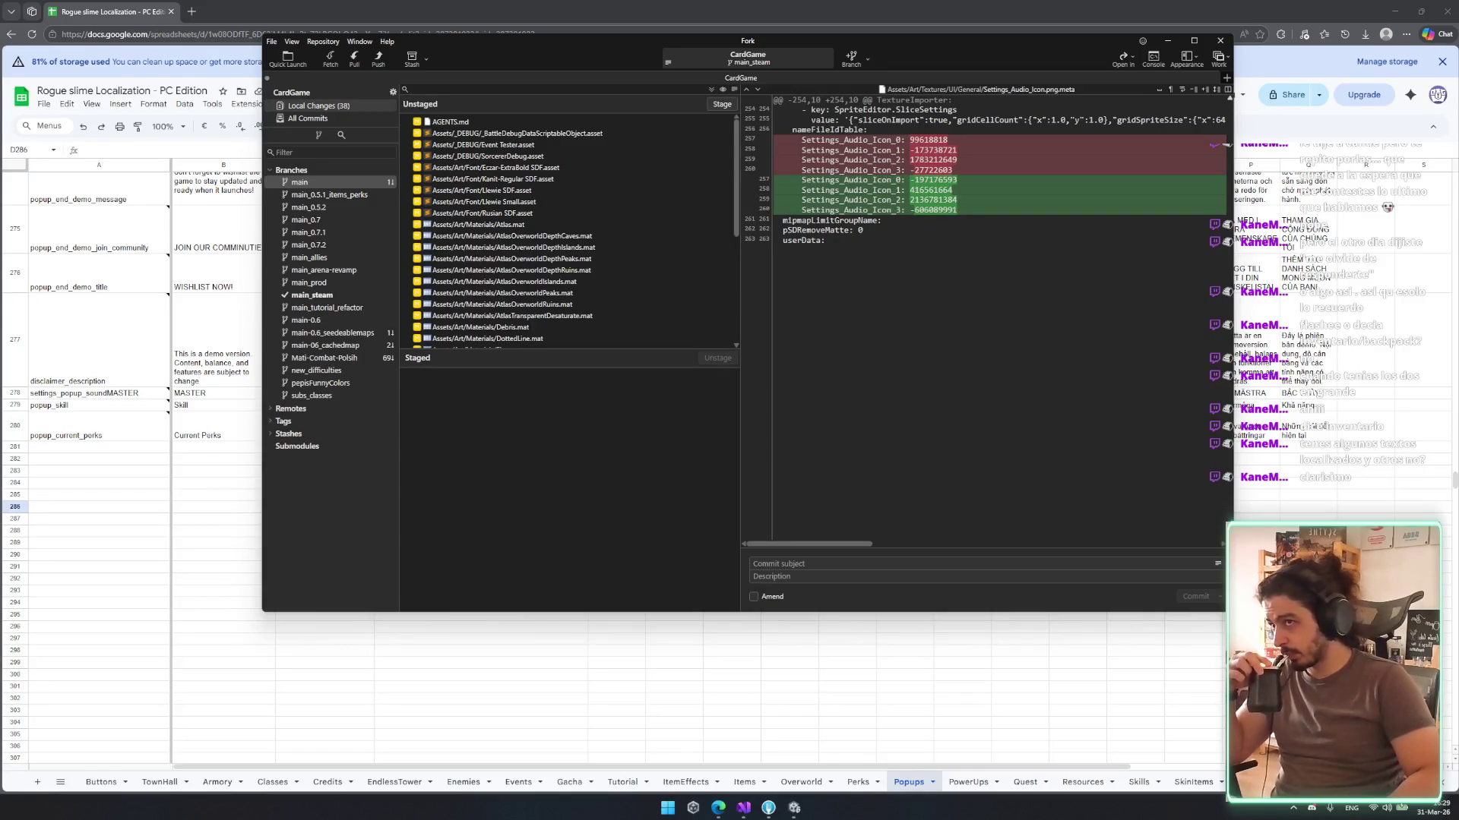
pyautogui.click(714, 710)
pyautogui.click(789, 710)
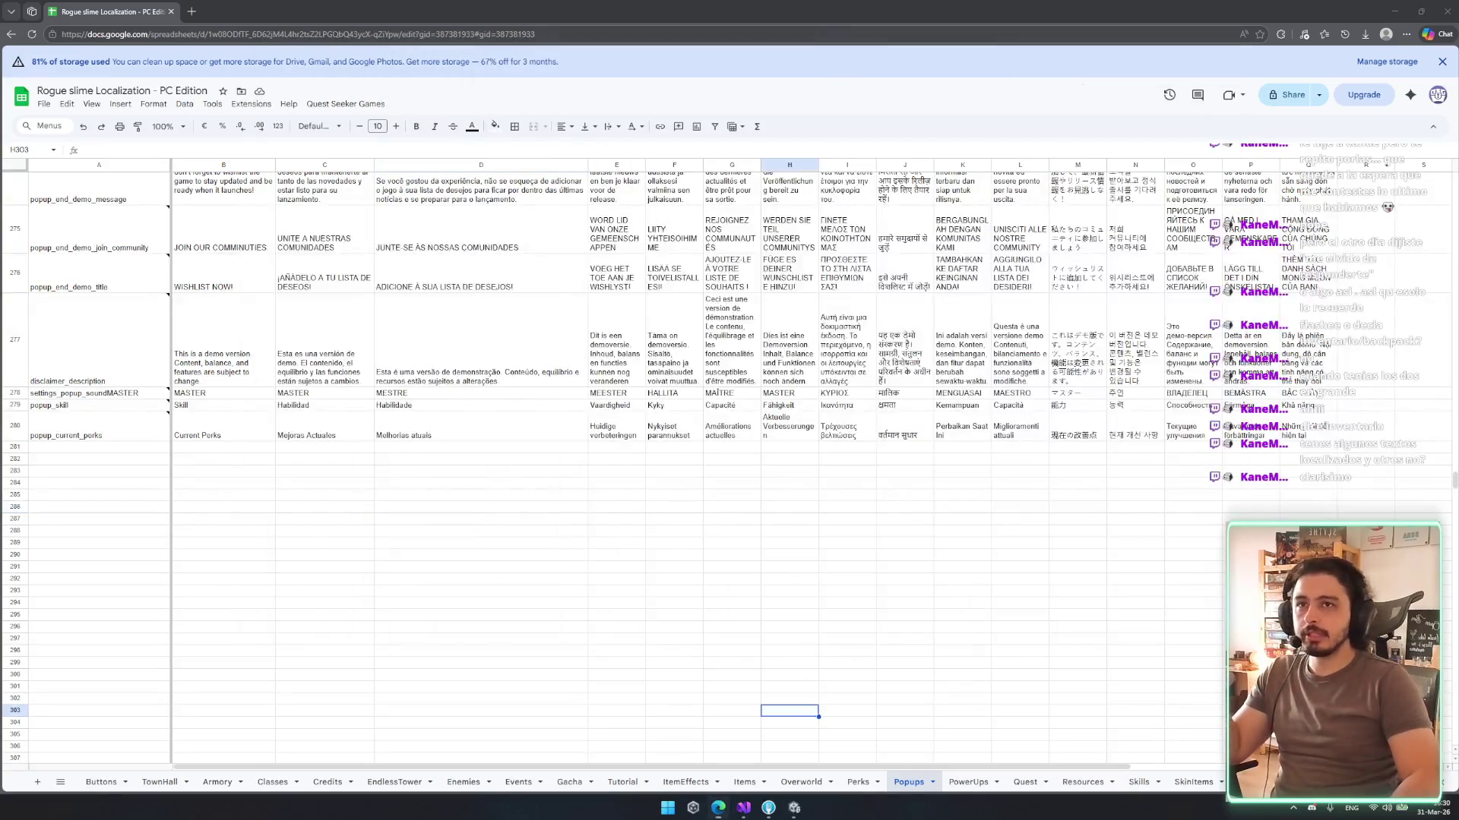
pyautogui.hotkey('alt', 'Tab')
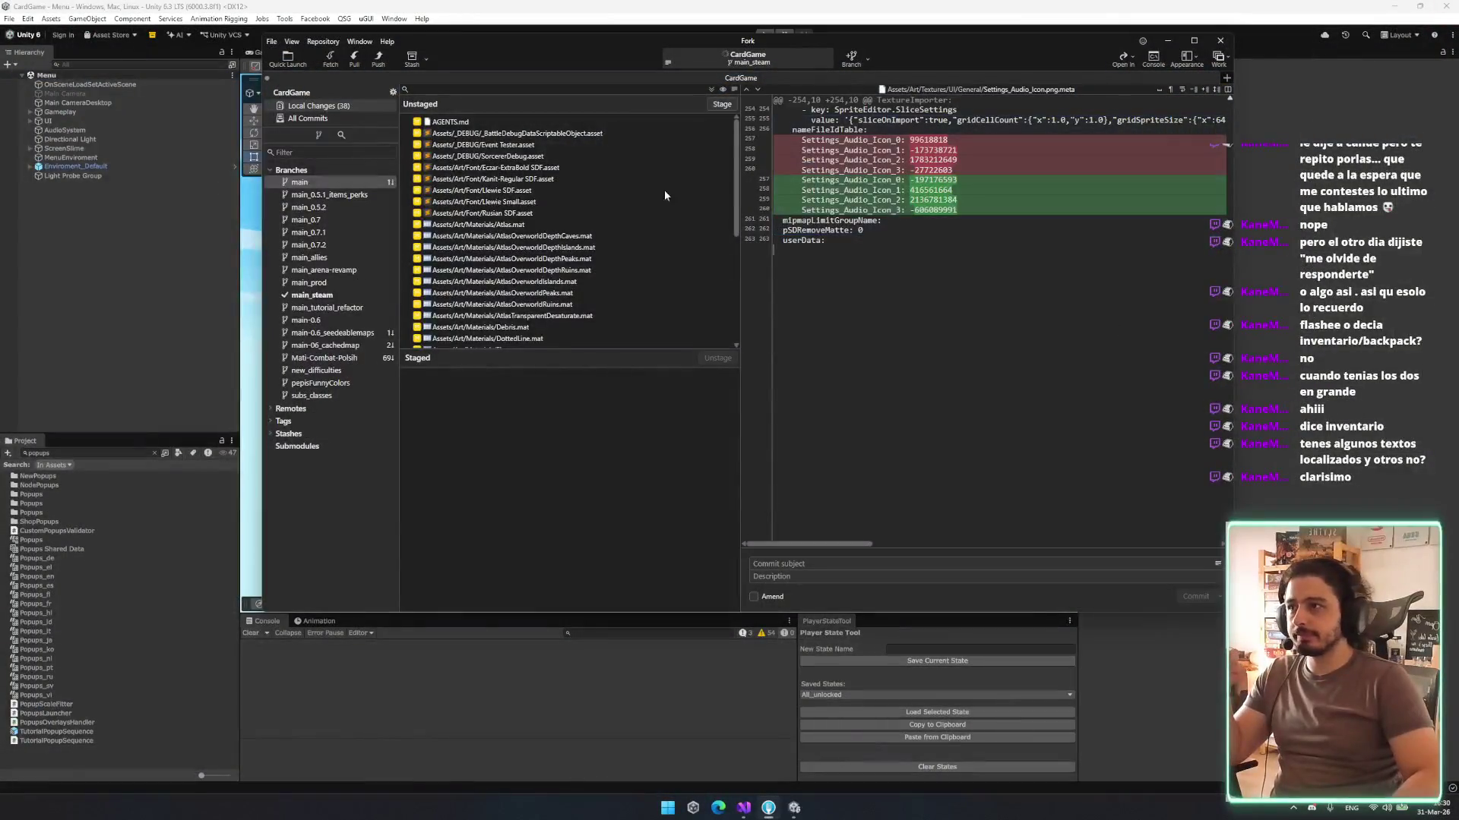
# - Search the Project panel for 'nodeupgrade' and open the NodeUpgradePopup prefab
pyautogui.click(215, 299)
pyautogui.click(81, 455)
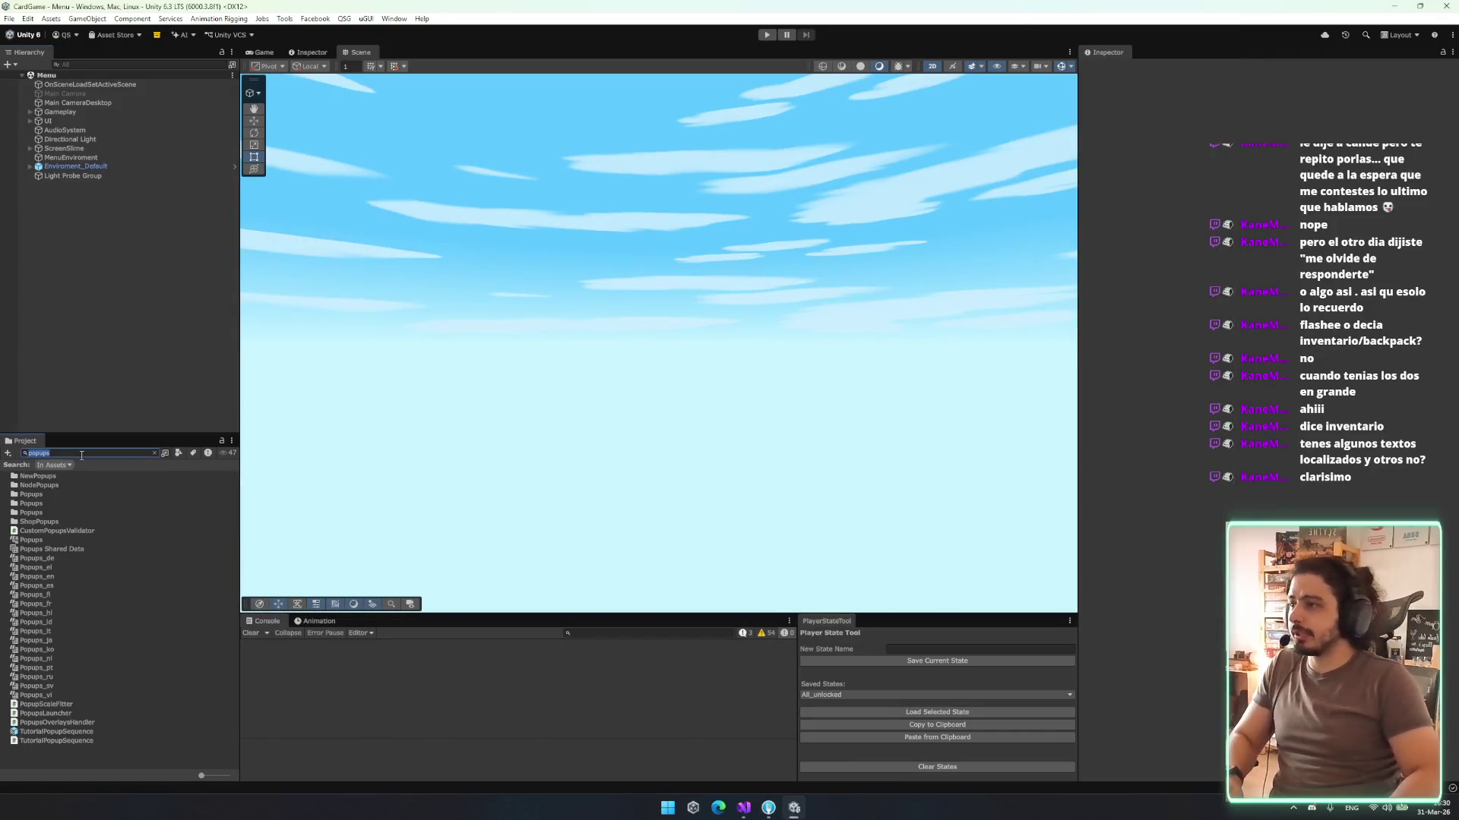
pyautogui.write('nodeuptade')
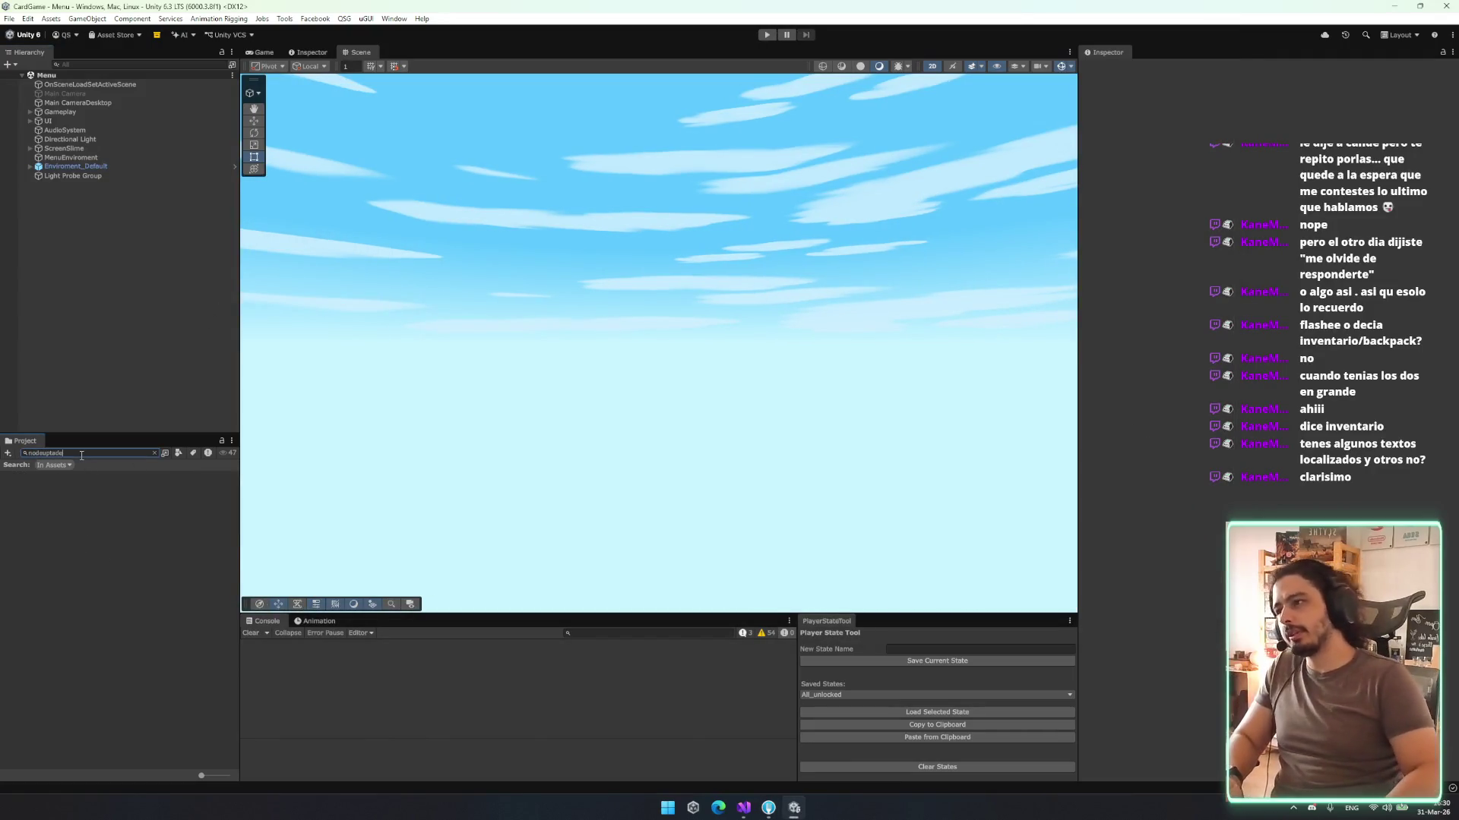
pyautogui.write('no')
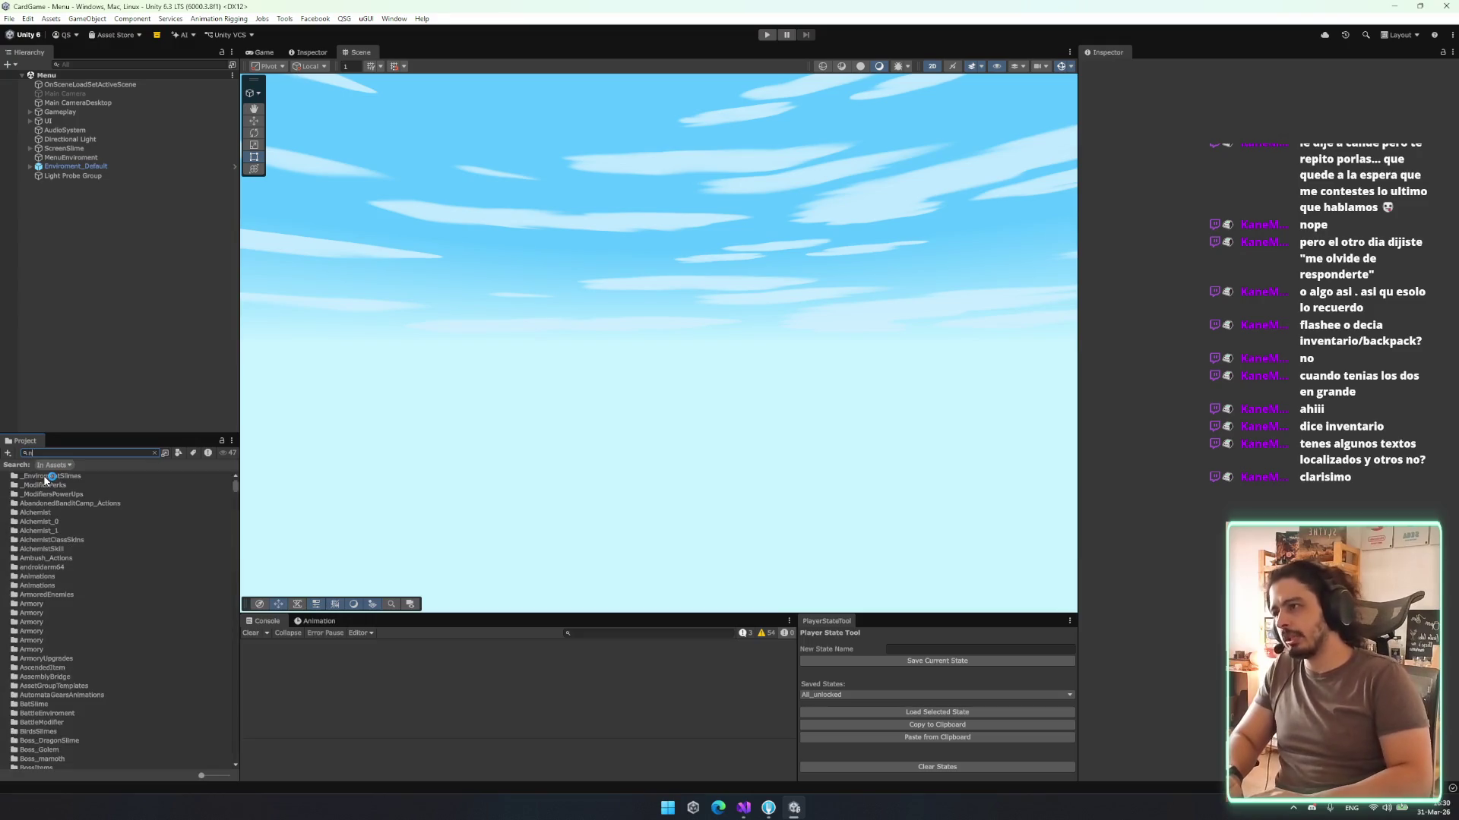
pyautogui.press('BackSpace')
pyautogui.press('BackSpace')
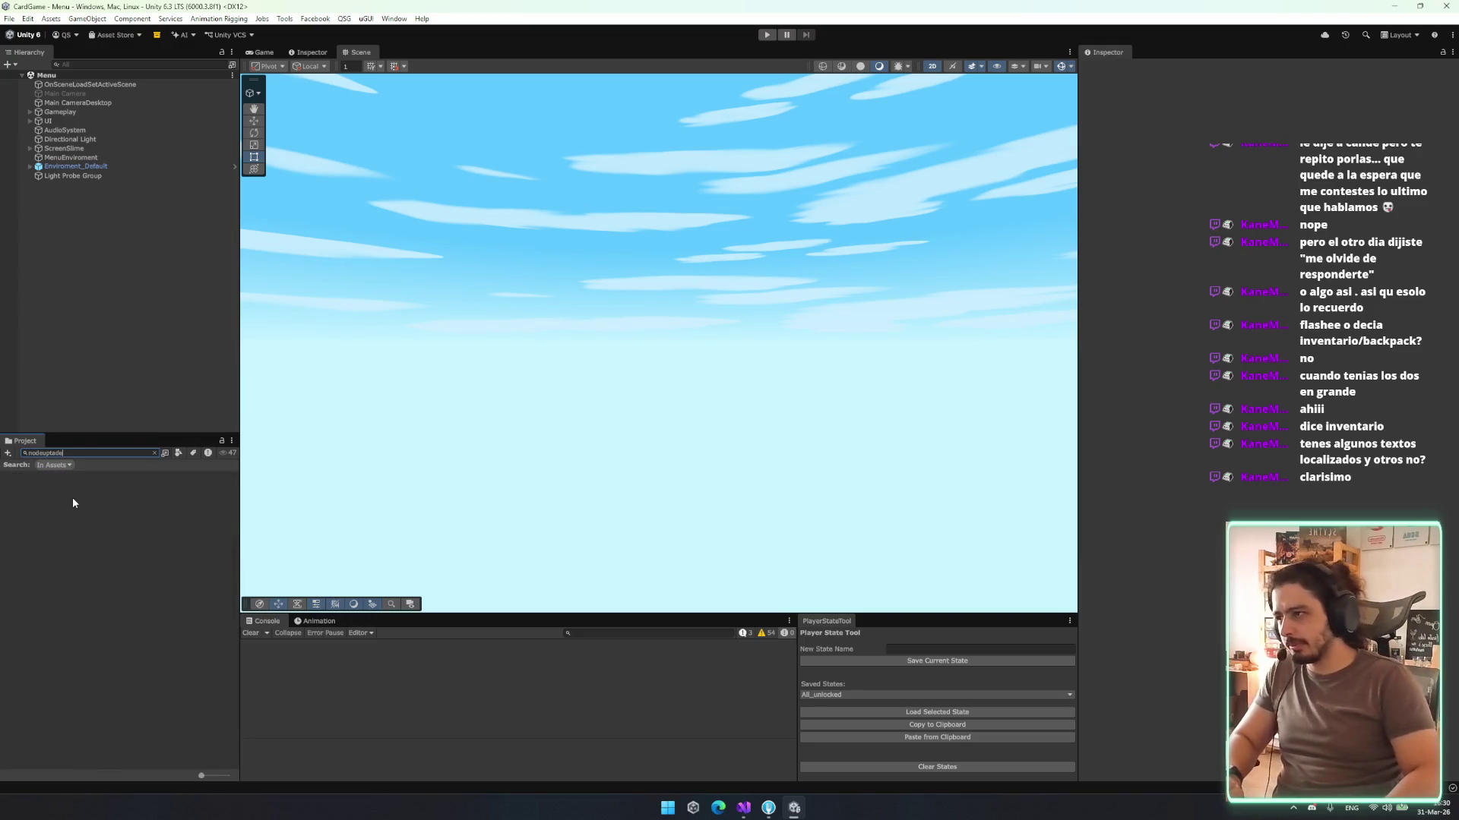
pyautogui.write('deupgra')
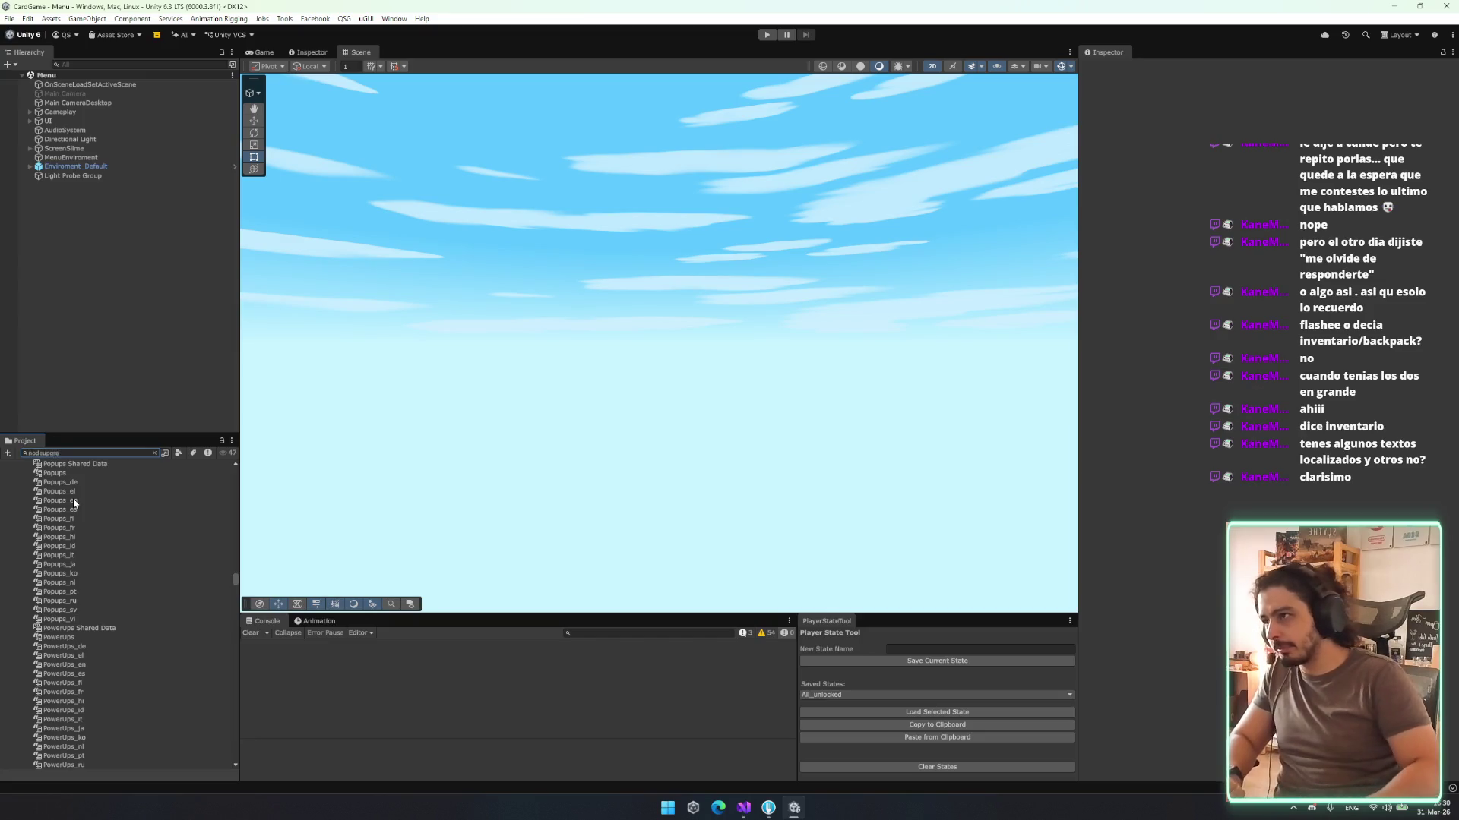
pyautogui.write('de')
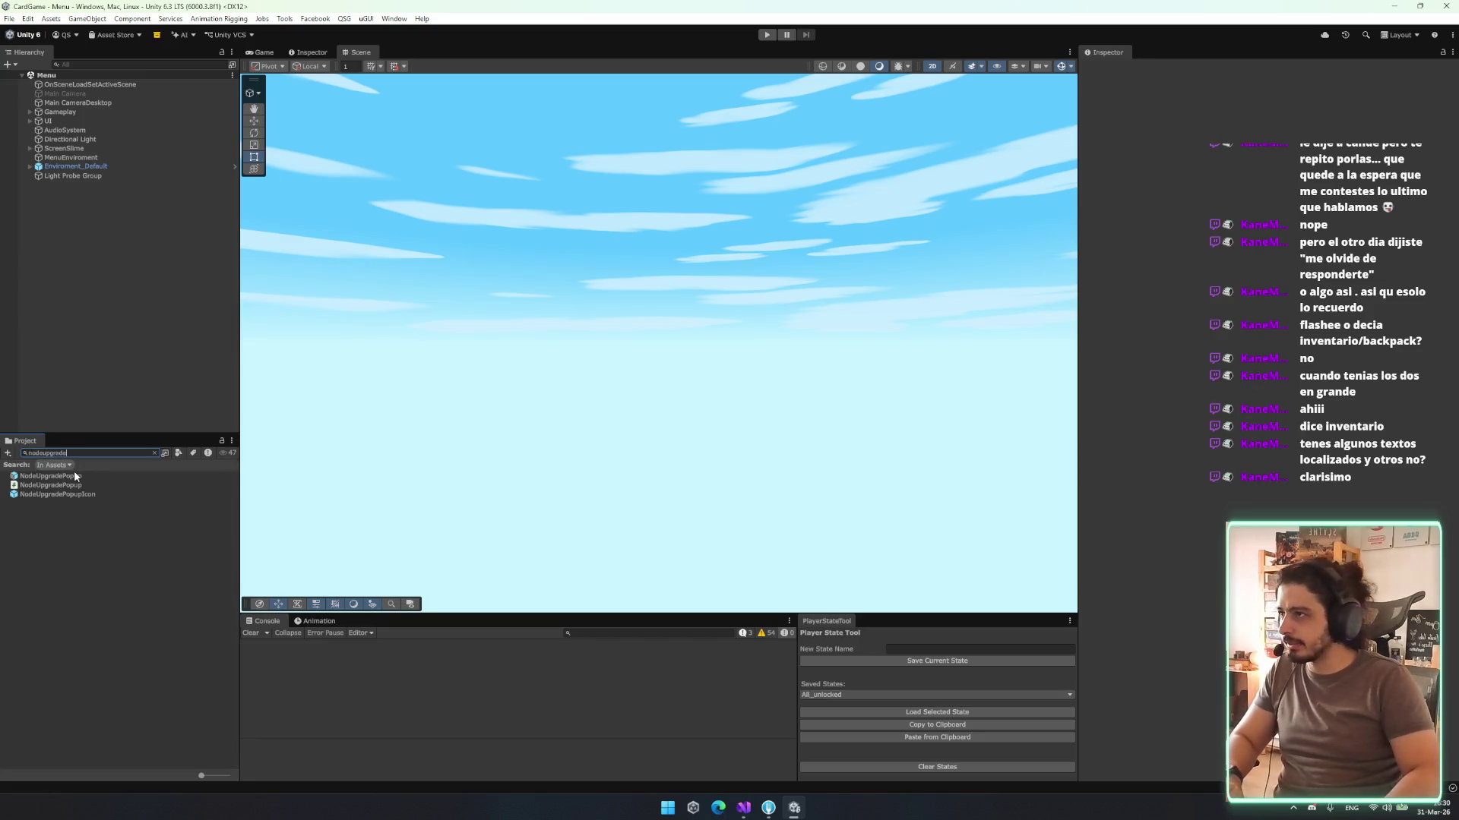
pyautogui.click(75, 476)
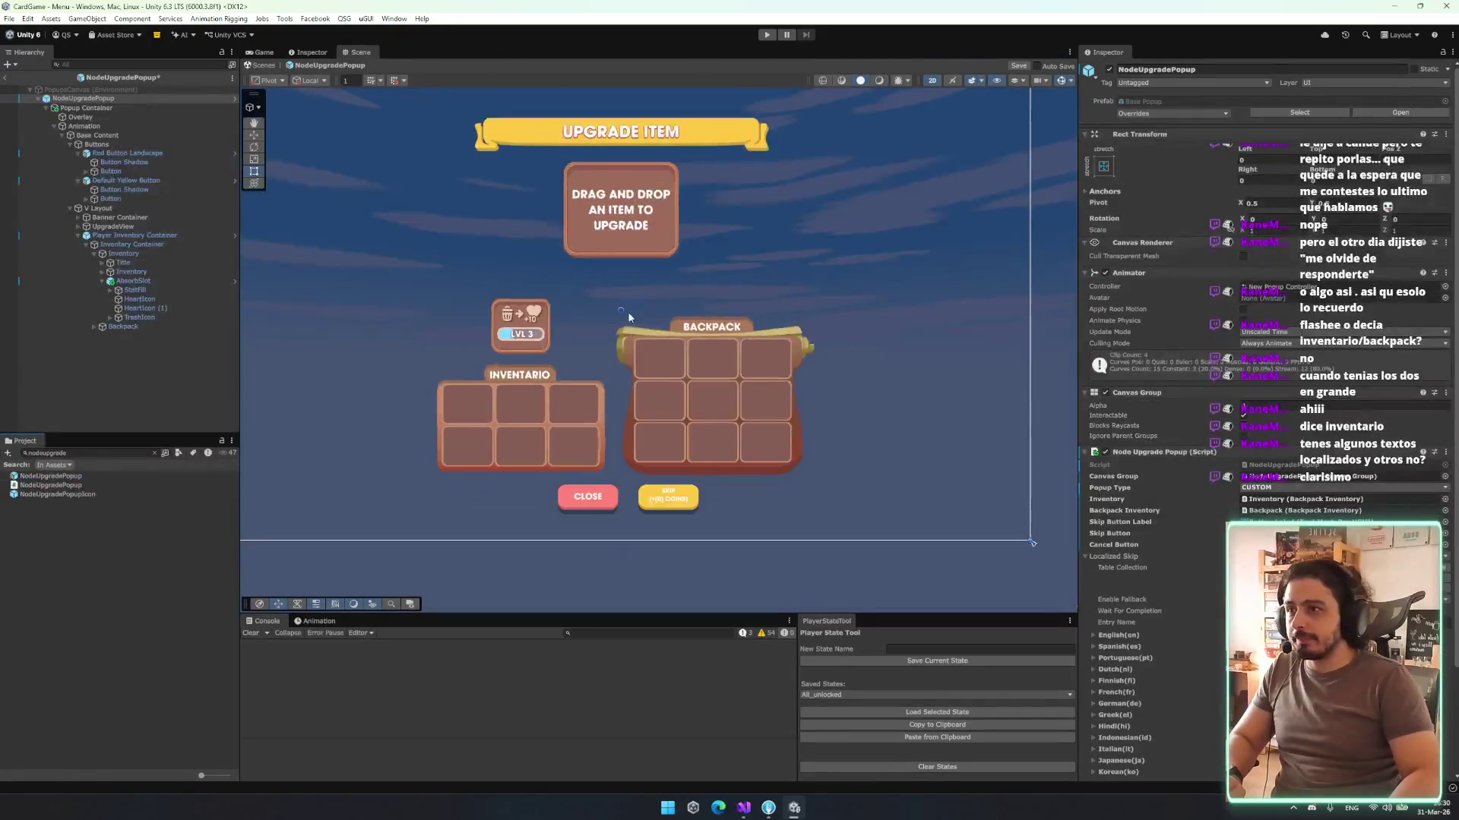
# - Leave the prefab via the Scenes breadcrumb, discarding changes, and show the Game view
pyautogui.click(264, 65)
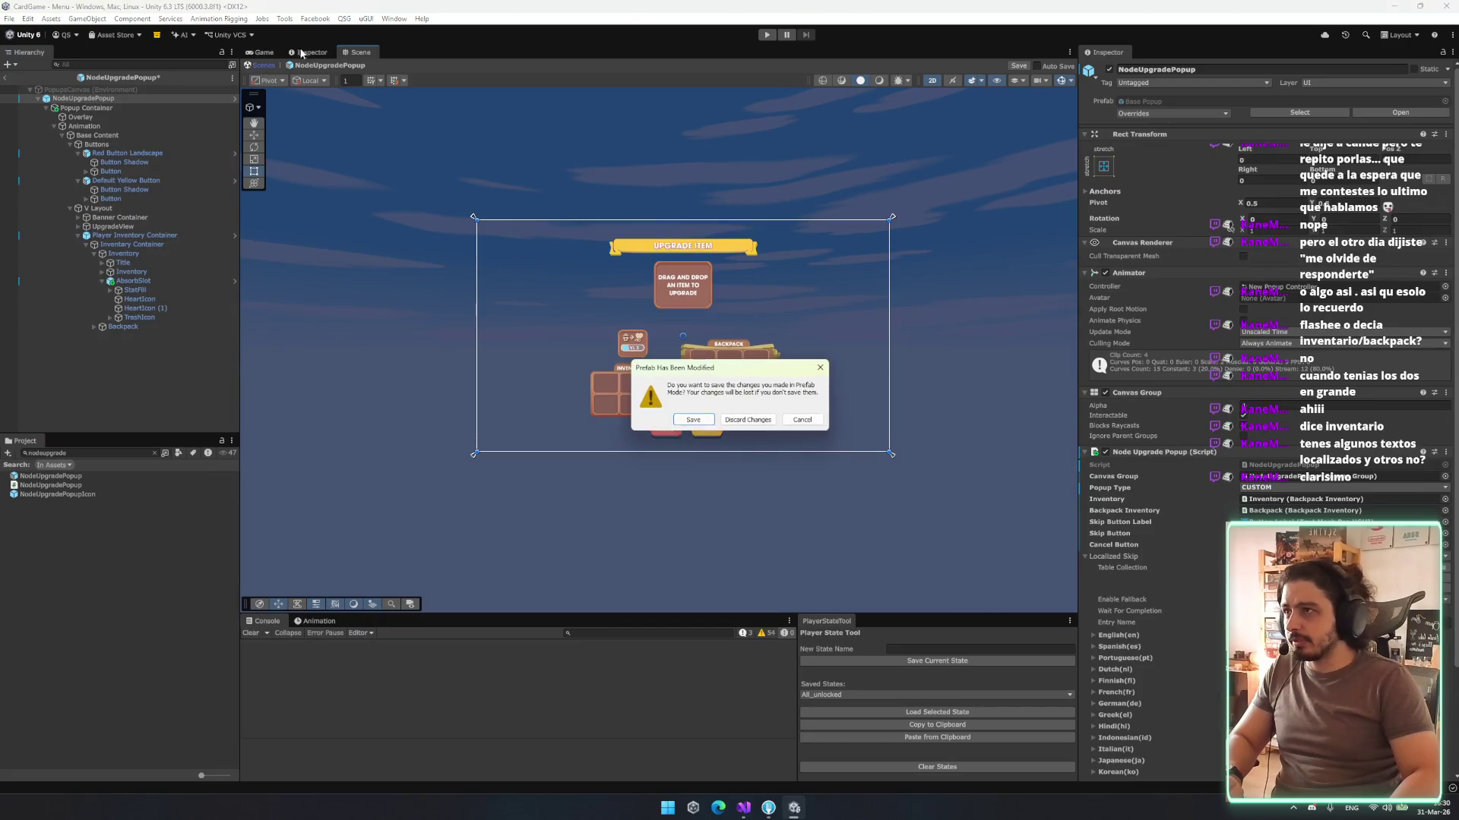
pyautogui.click(744, 421)
pyautogui.click(264, 51)
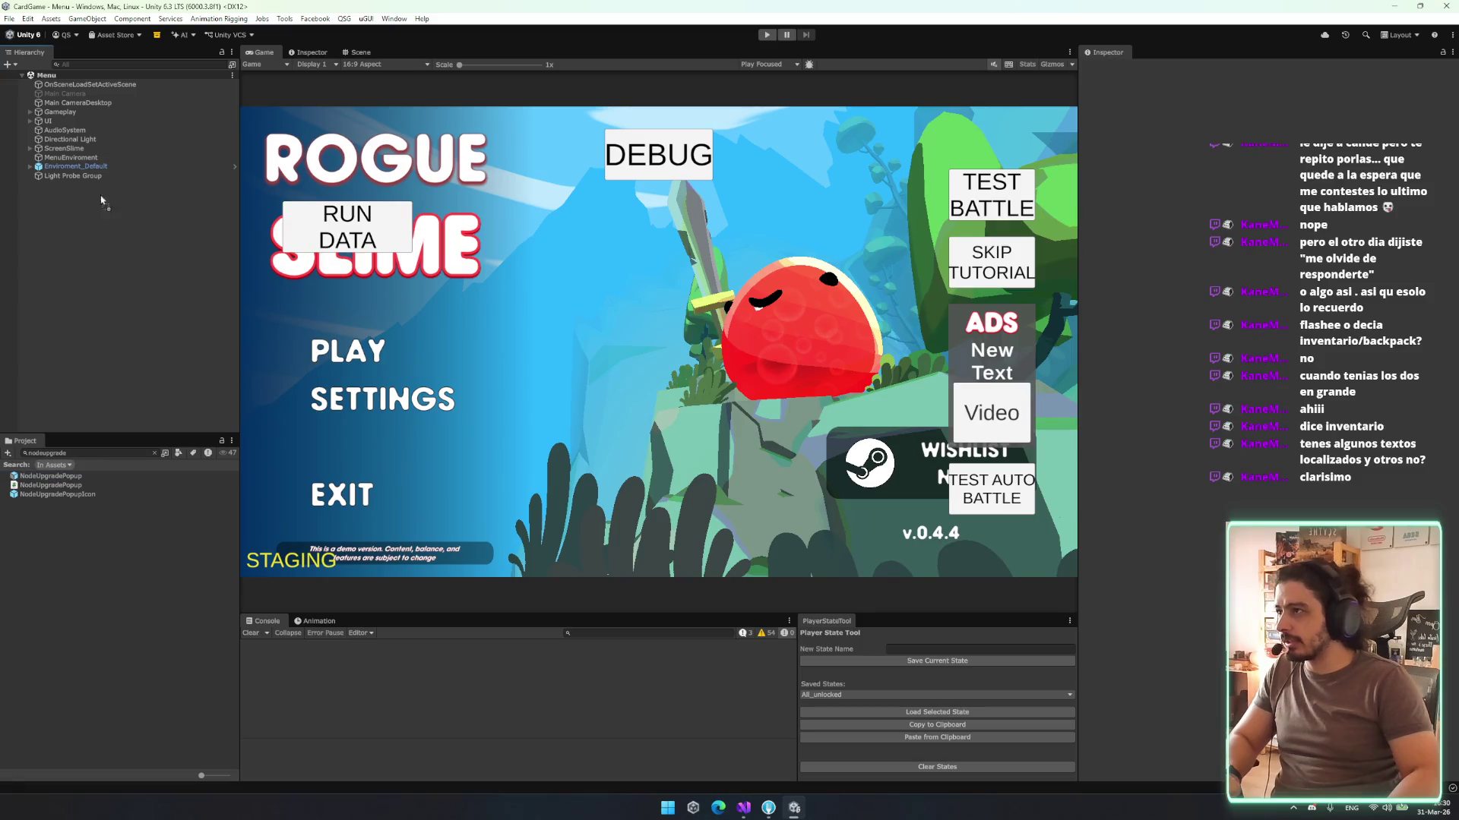
# - Move an object between Gameplay and UI, and anchor NodeUpgradePopup stretch-stretch
pyautogui.moveTo(101, 201); pyautogui.dragTo(76, 120)
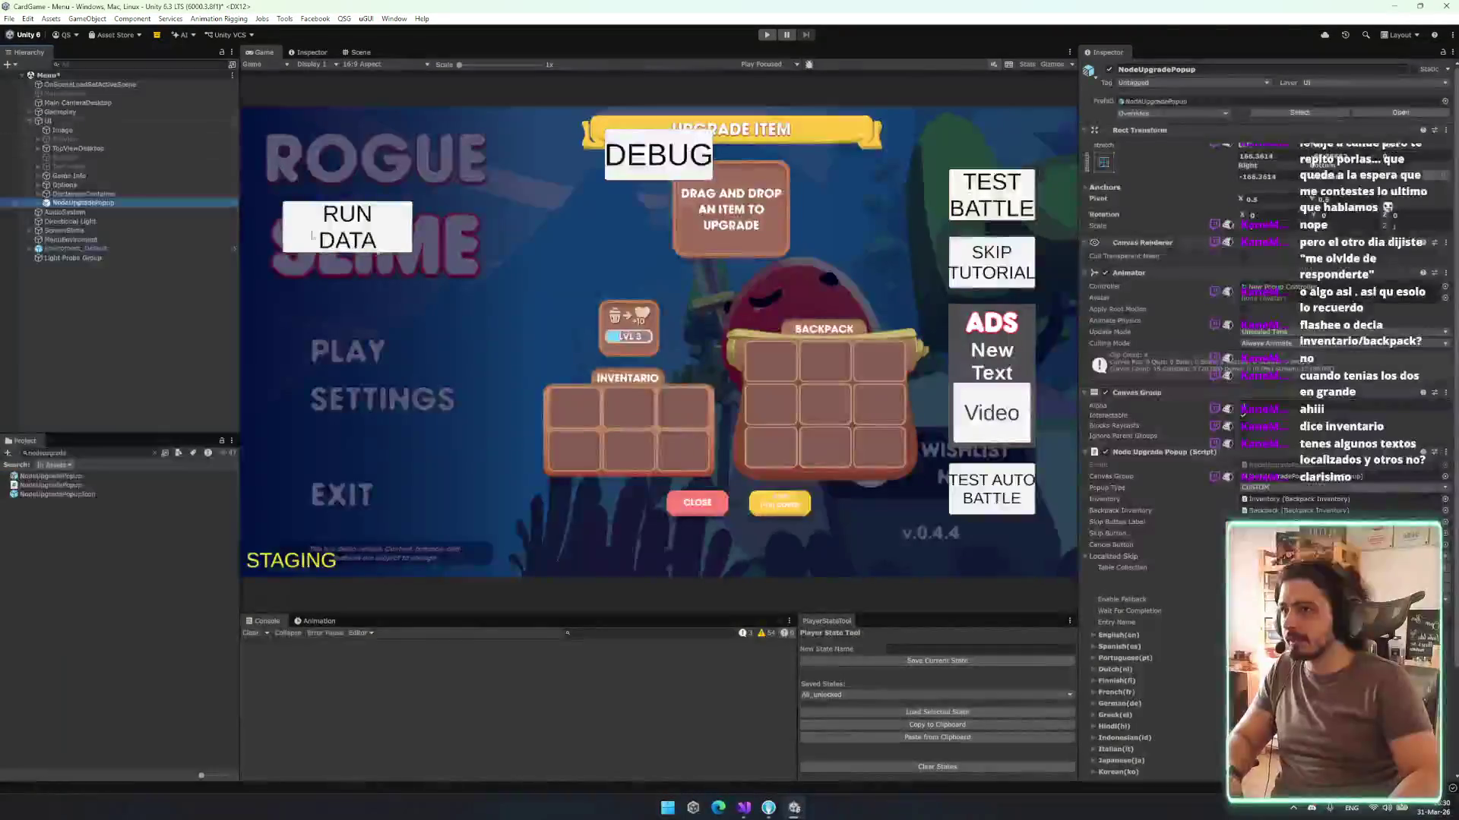
pyautogui.click(1103, 162)
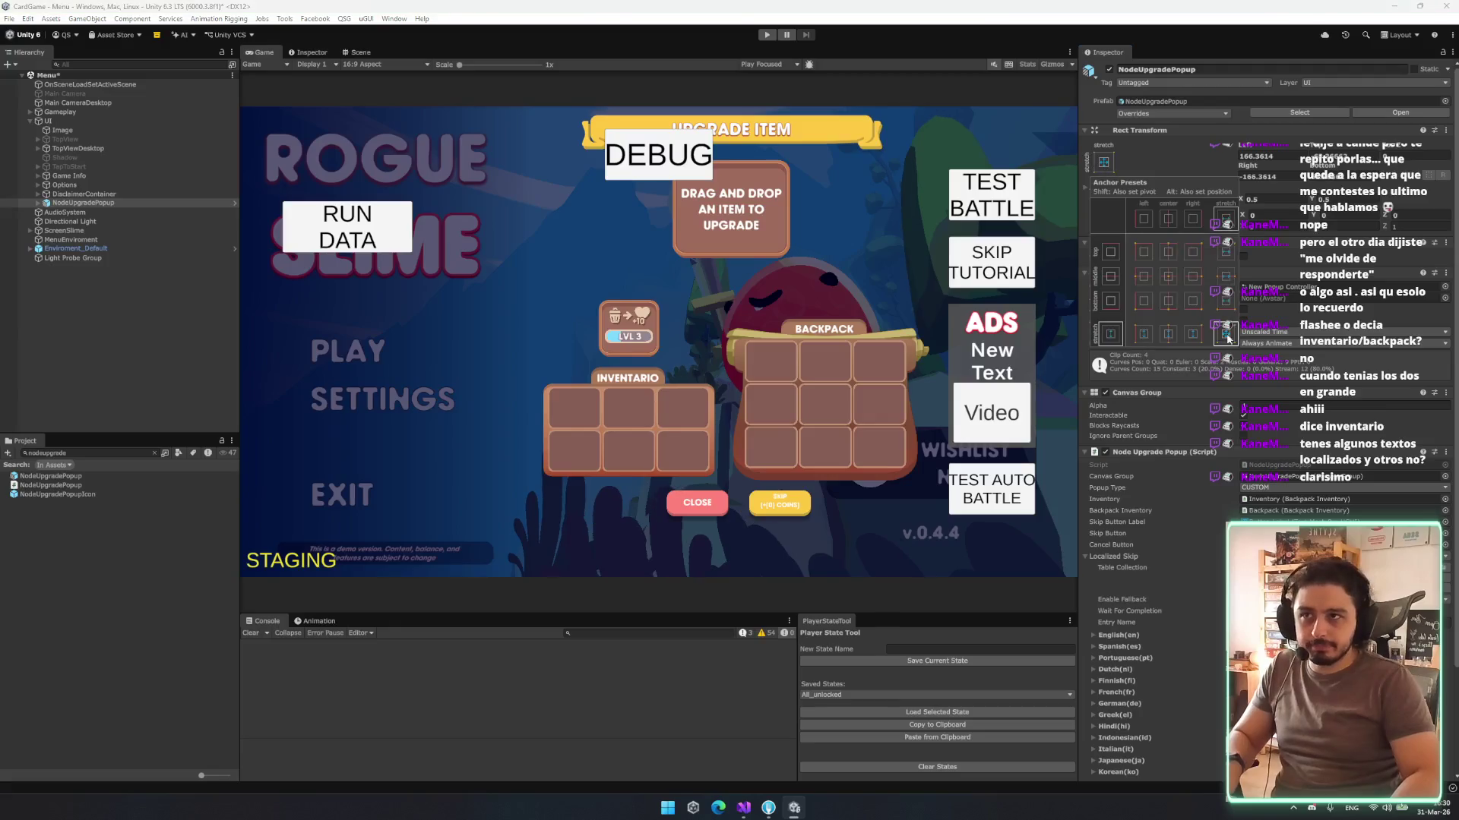
pyautogui.keyDown('alt'); pyautogui.click(1225, 333); pyautogui.keyUp('alt')
# - Preview the Game view at 3440x1440 resolution
pyautogui.click(367, 63)
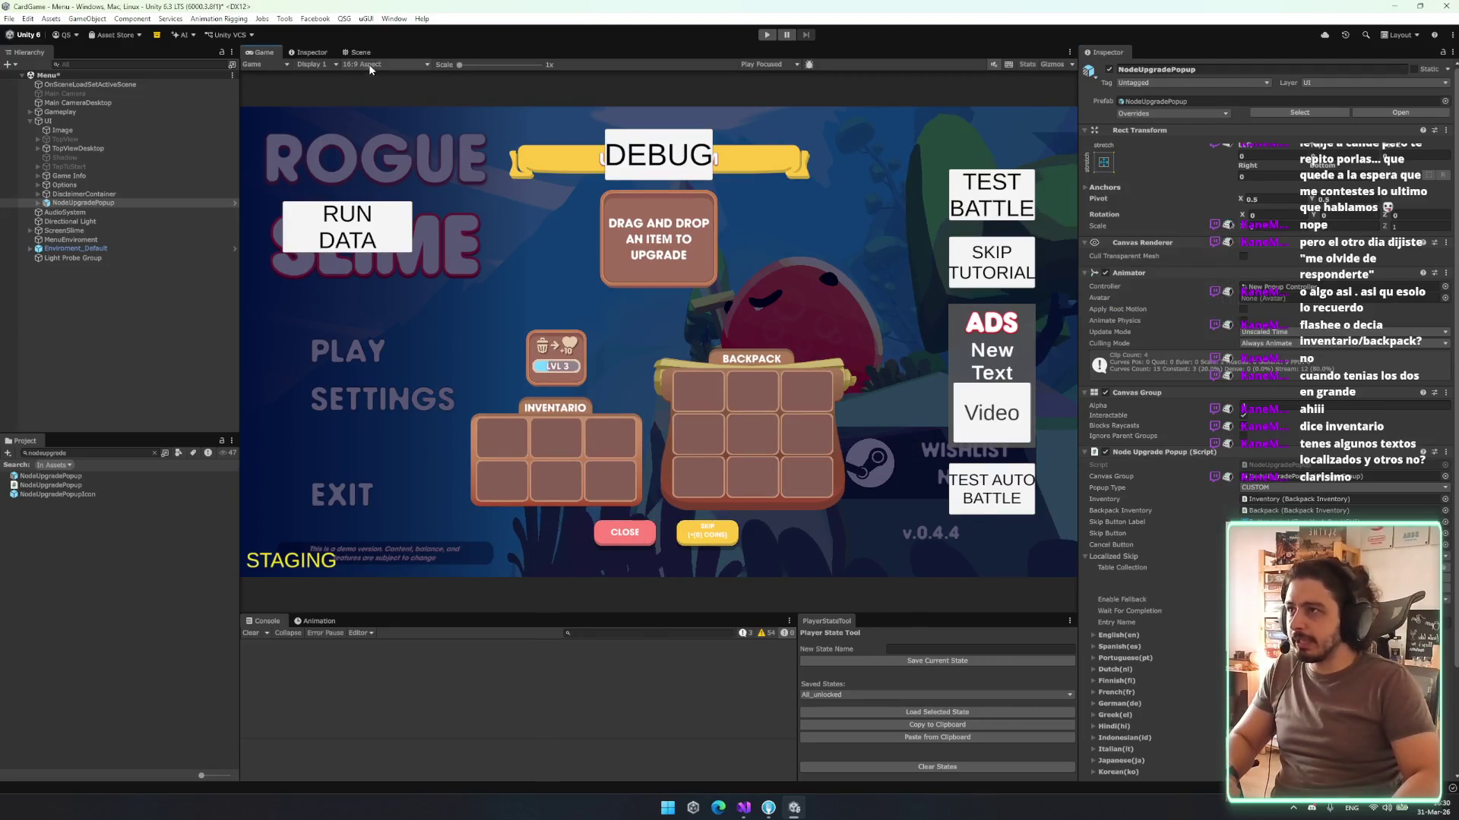
pyautogui.click(368, 64)
pyautogui.click(407, 222)
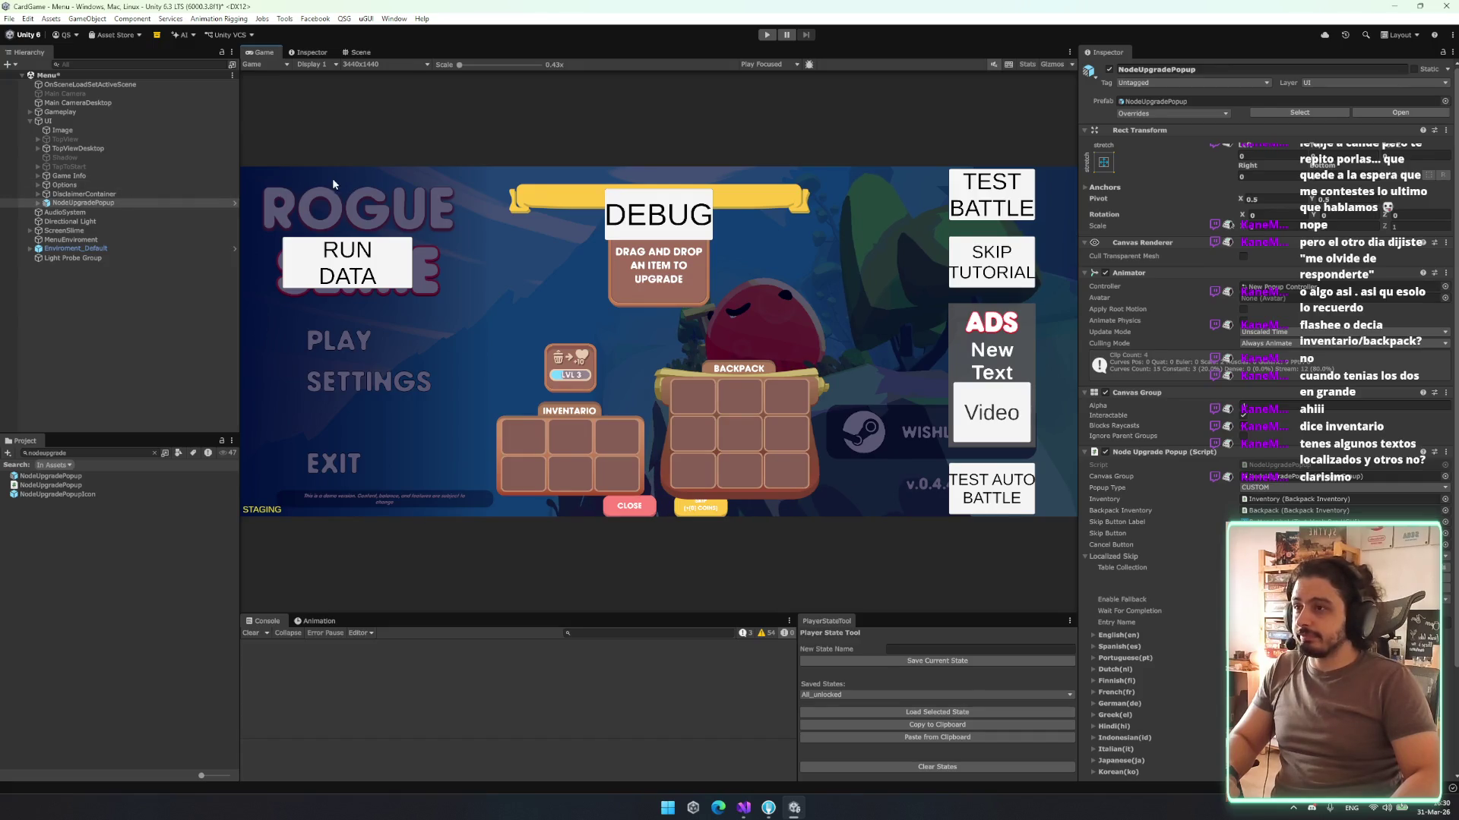
# - Inspect DisclaimerContainer, view the menu in the Scene view, and expand NodeUpgradePopup
pyautogui.click(89, 193)
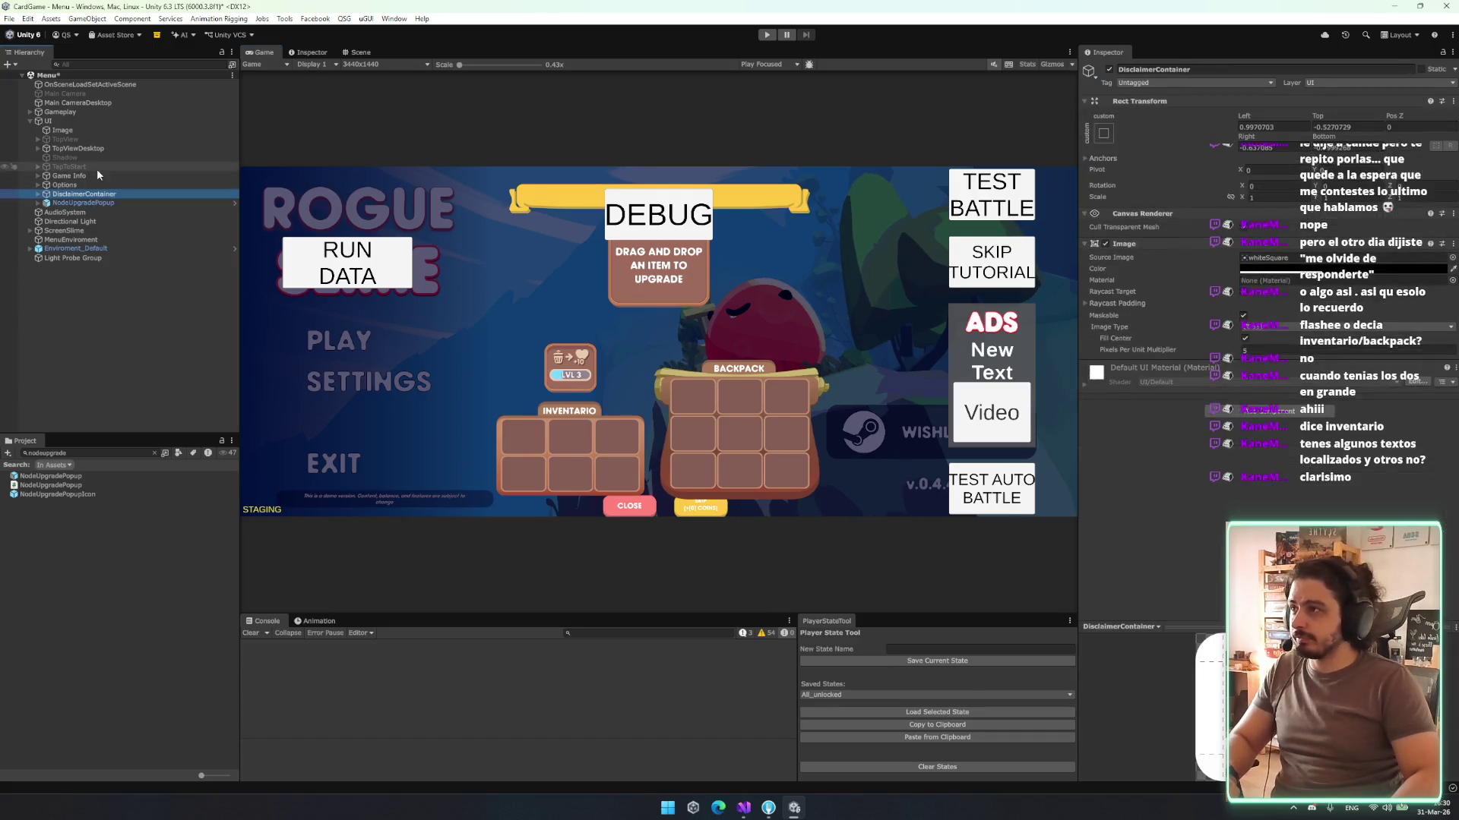
pyautogui.click(325, 51)
pyautogui.click(363, 52)
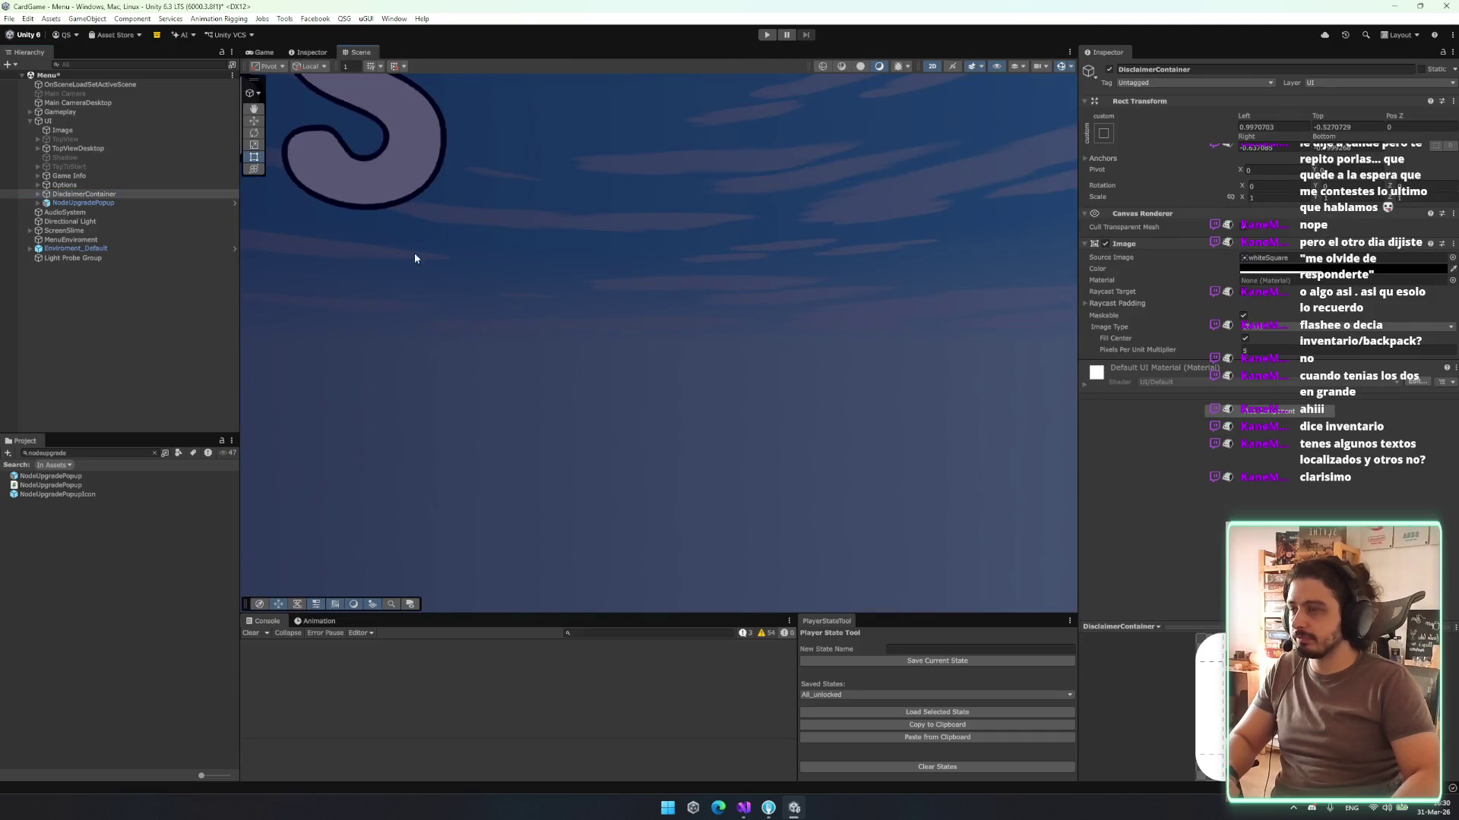
pyautogui.scroll(-2, 589, 370)
pyautogui.scroll(2, 786, 348)
pyautogui.scroll(-2, 808, 335)
pyautogui.scroll(2, 430, 334)
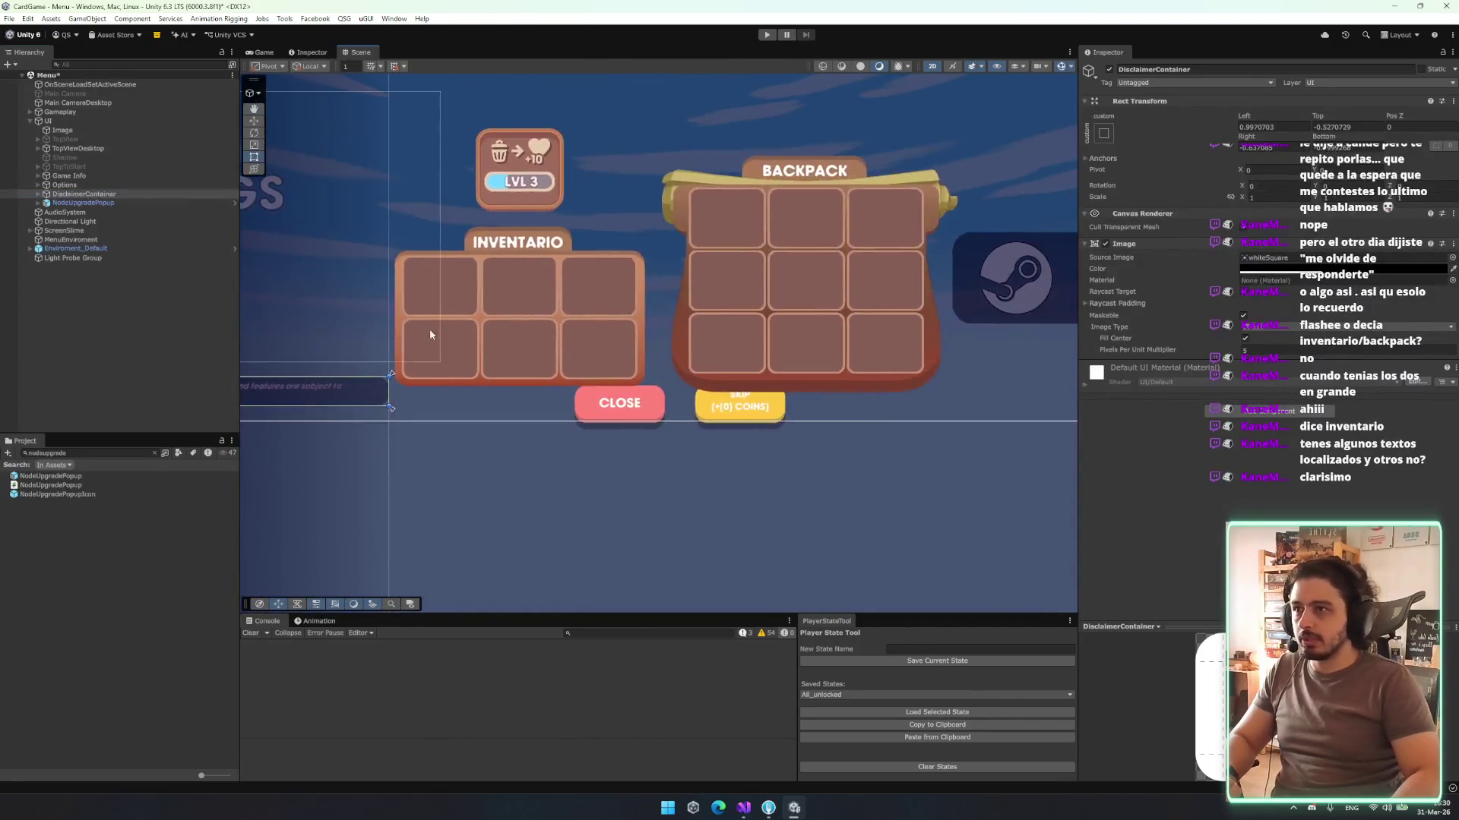
pyautogui.scroll(-3, 430, 334)
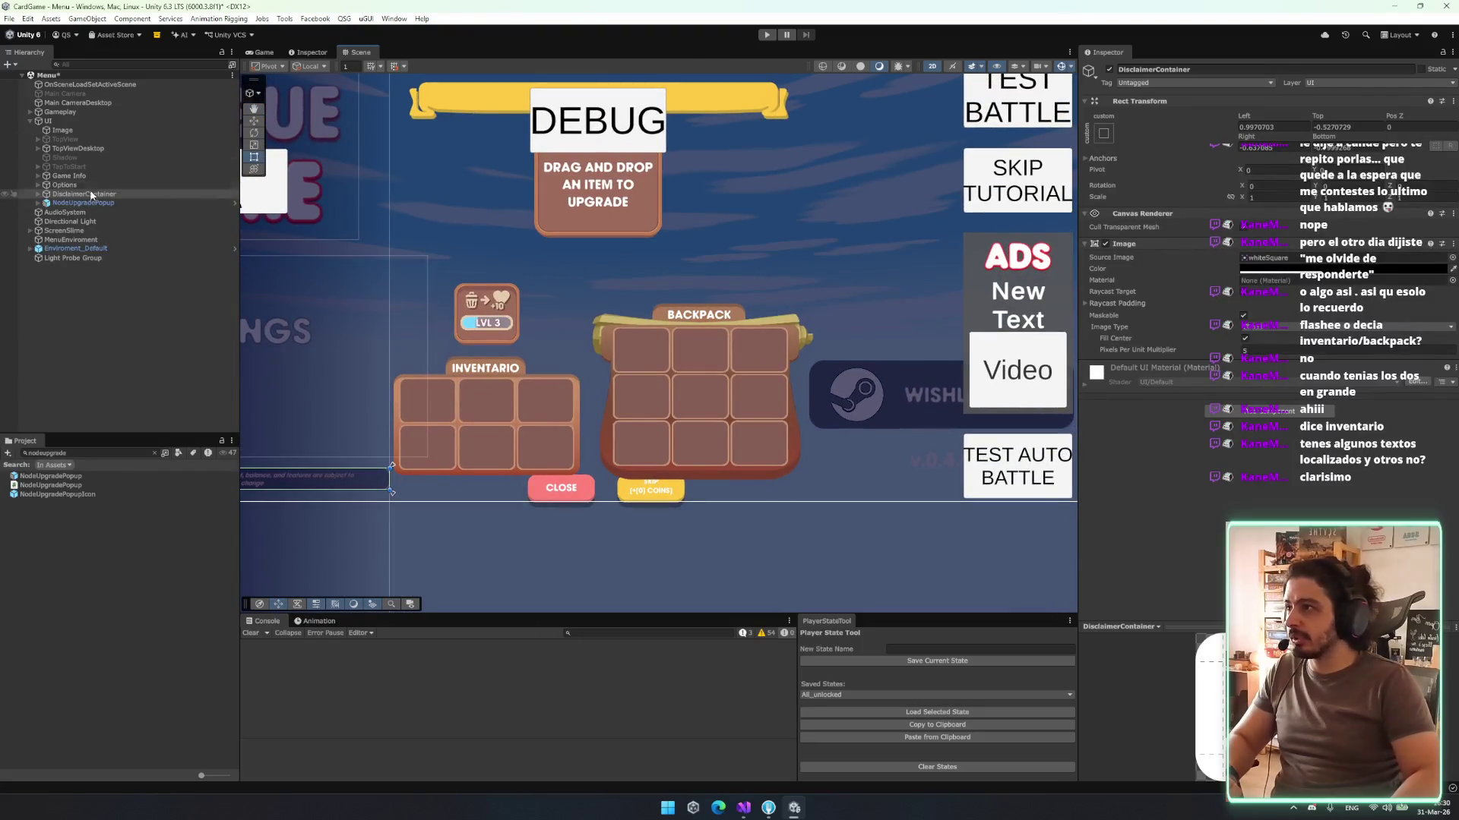
pyautogui.click(99, 202)
# - Anchor the Buttons group under Base Content bottom-centre and raise it to Pos Y 28
pyautogui.press('Right')
pyautogui.press('Down')
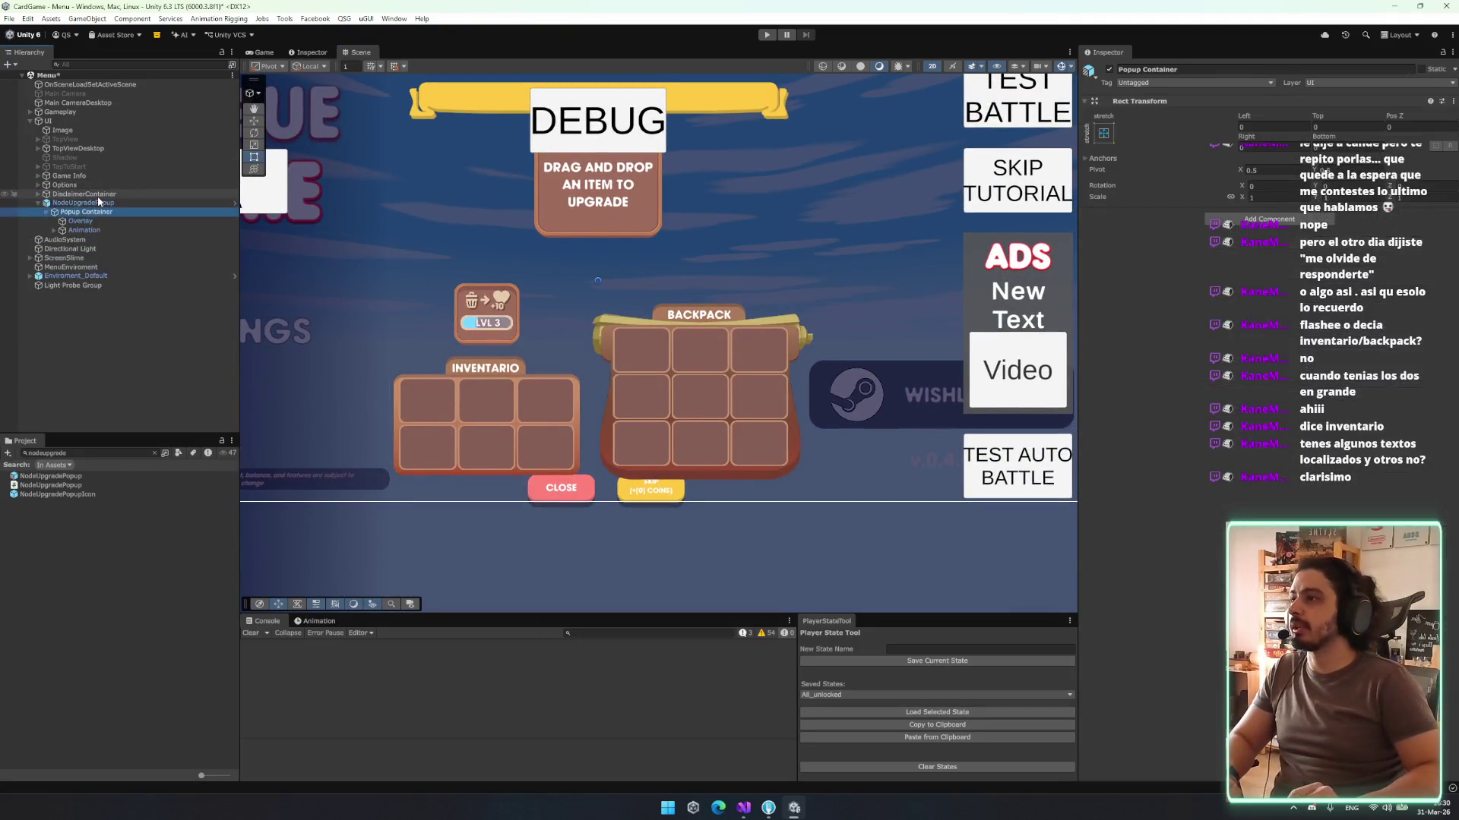
pyautogui.press('Down')
pyautogui.press('Down')
pyautogui.press('Right')
pyautogui.press('Down')
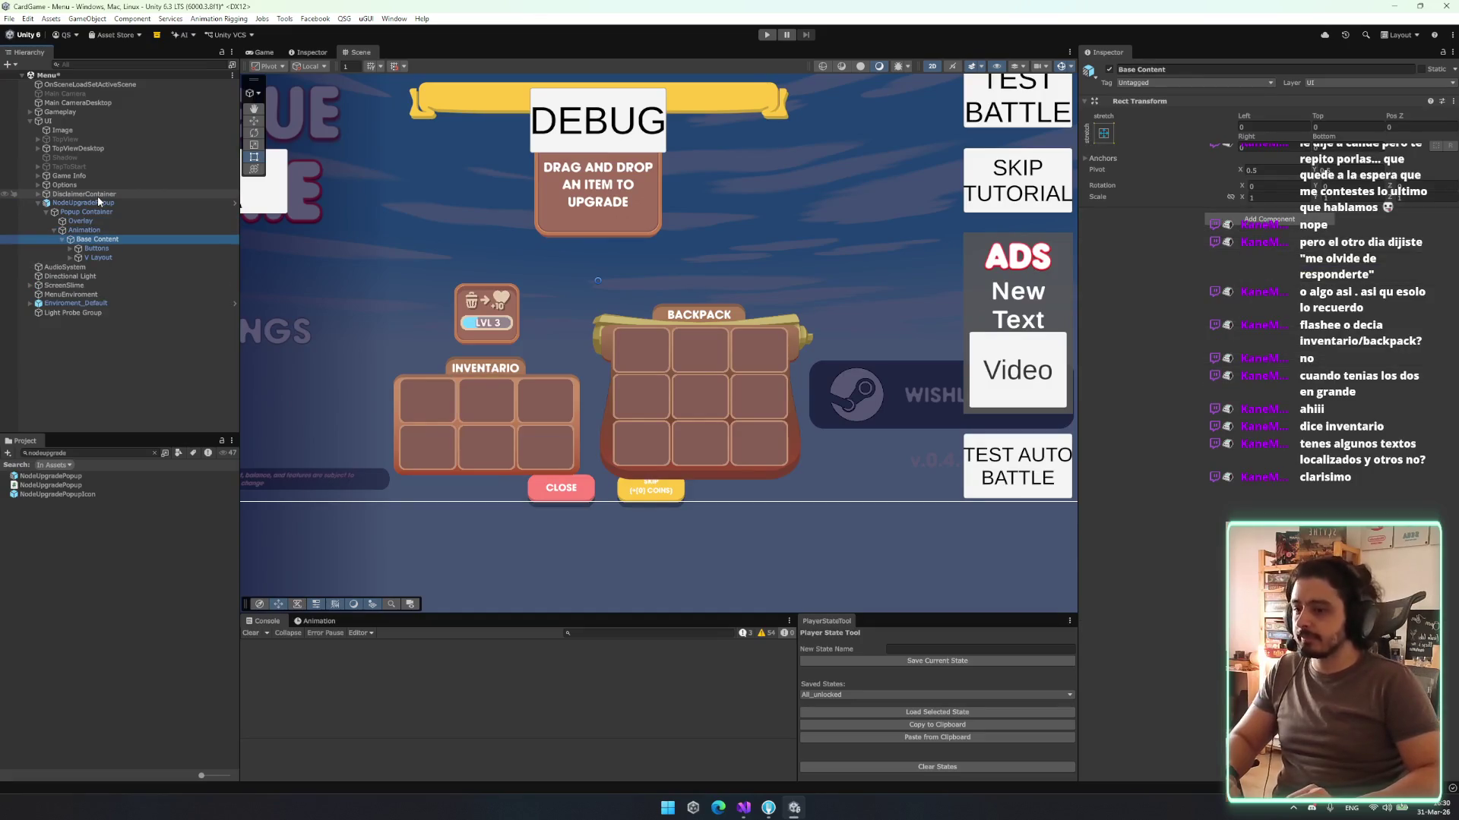
pyautogui.press('Down')
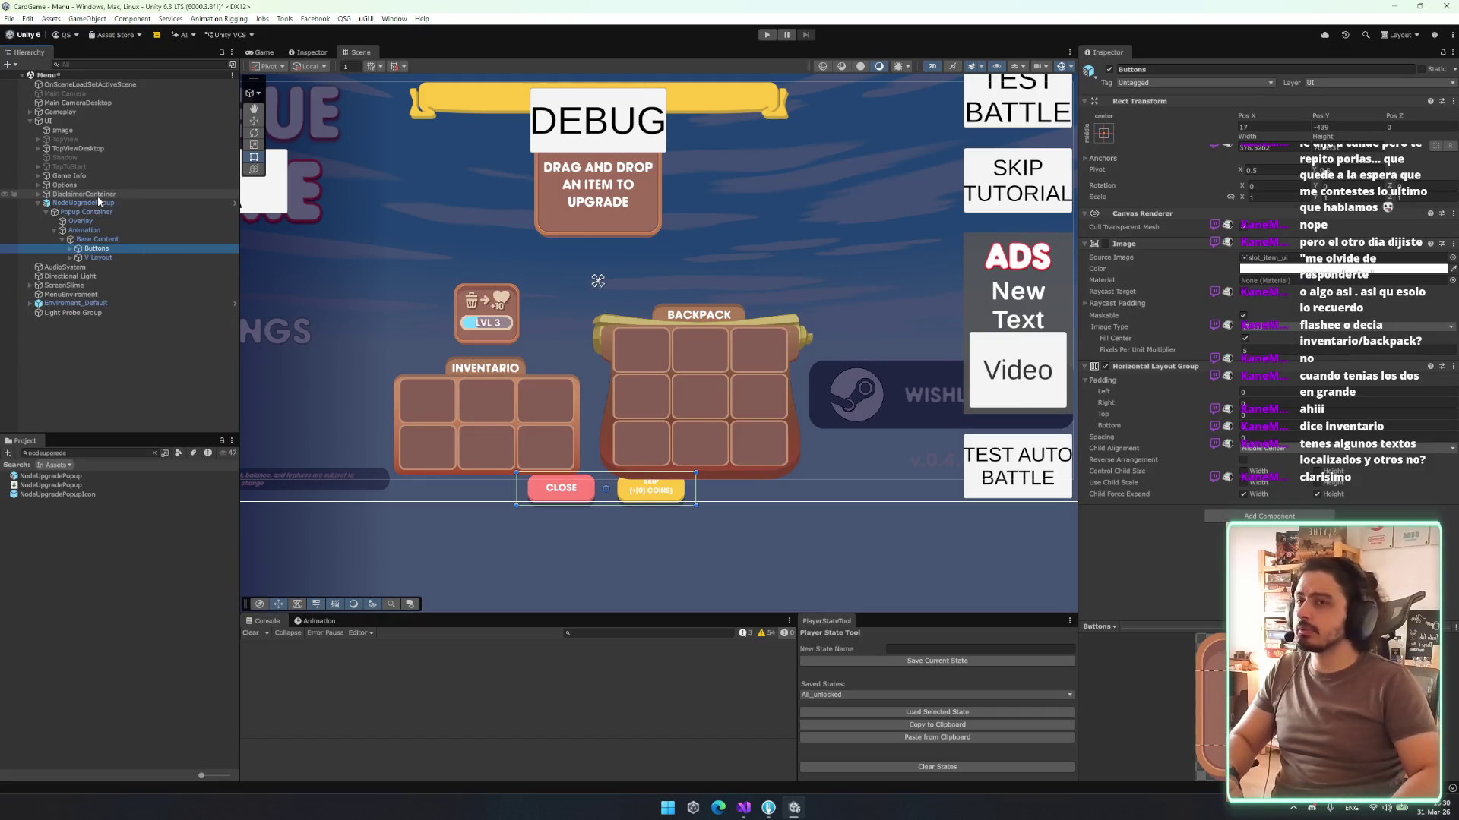
pyautogui.click(1103, 134)
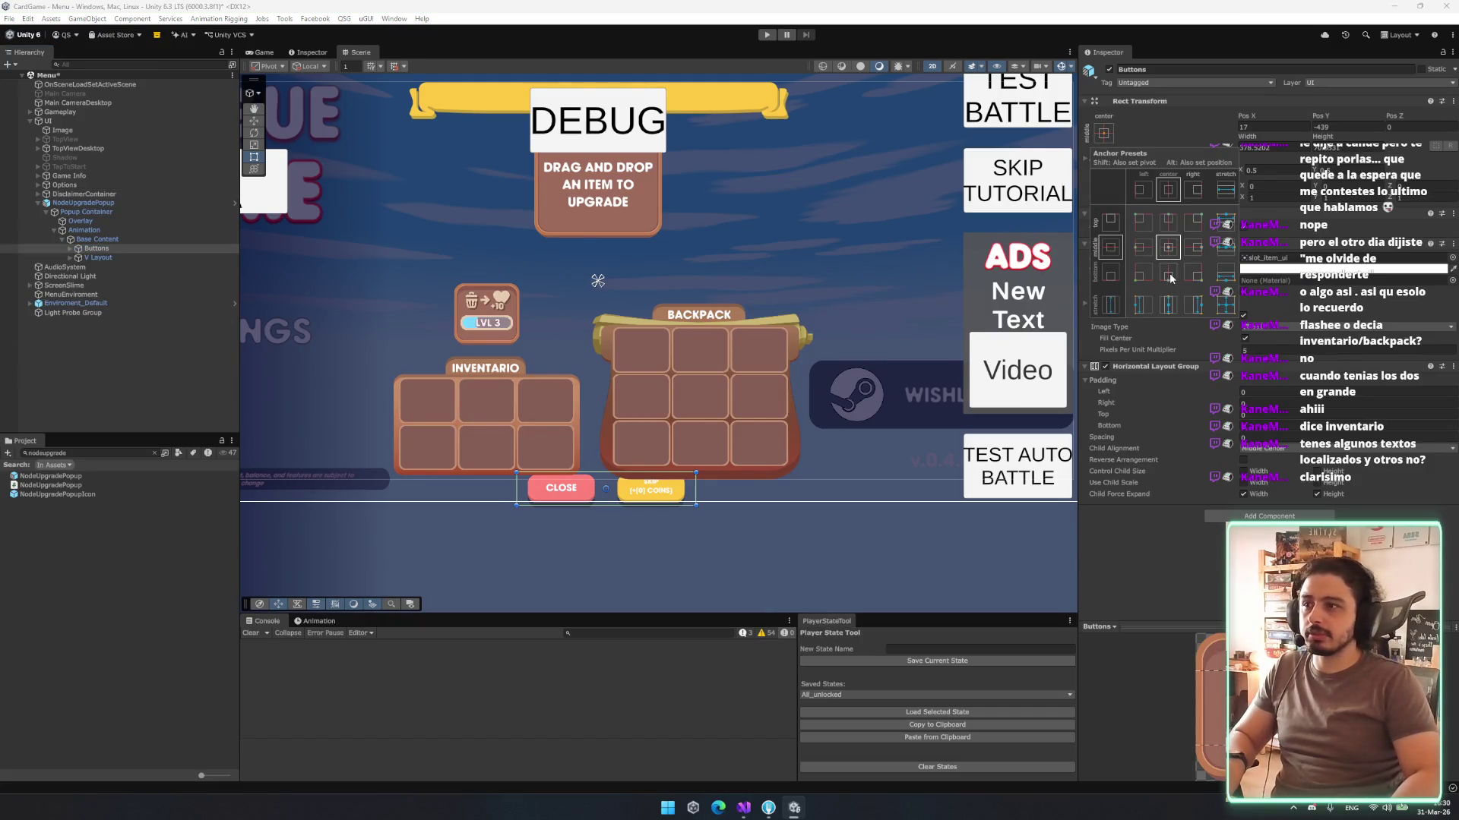
pyautogui.keyDown('alt'); pyautogui.click(1170, 278); pyautogui.keyUp('alt')
pyautogui.moveTo(630, 489)
pyautogui.mouseDown()
pyautogui.moveTo(641, 441)
pyautogui.moveTo(635, 476)
pyautogui.mouseUp()
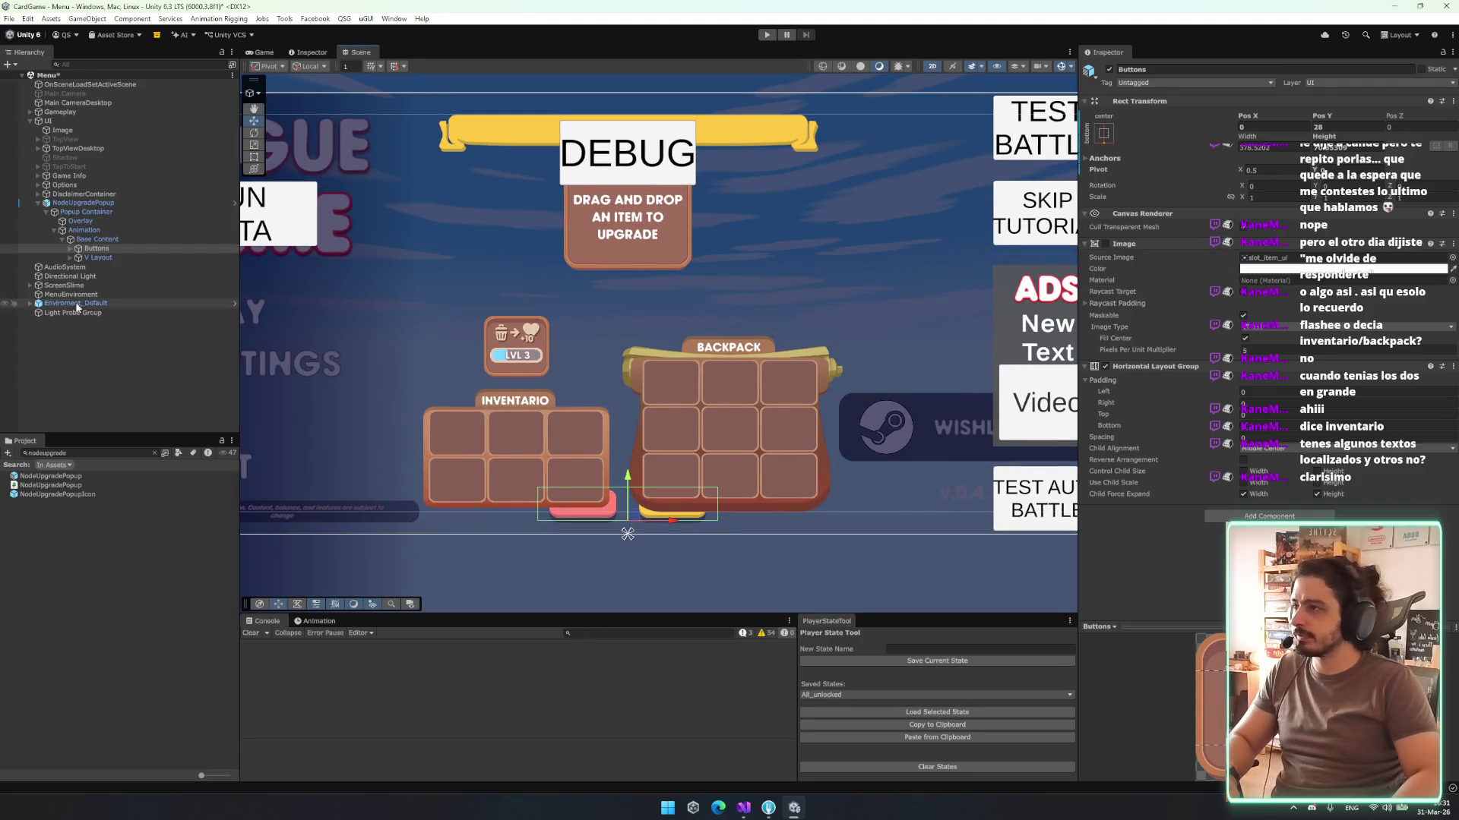
# - Lower V Layout's top edge by about 27 units using the Rect tool
pyautogui.click(97, 257)
pyautogui.click(70, 257)
pyautogui.click(92, 266)
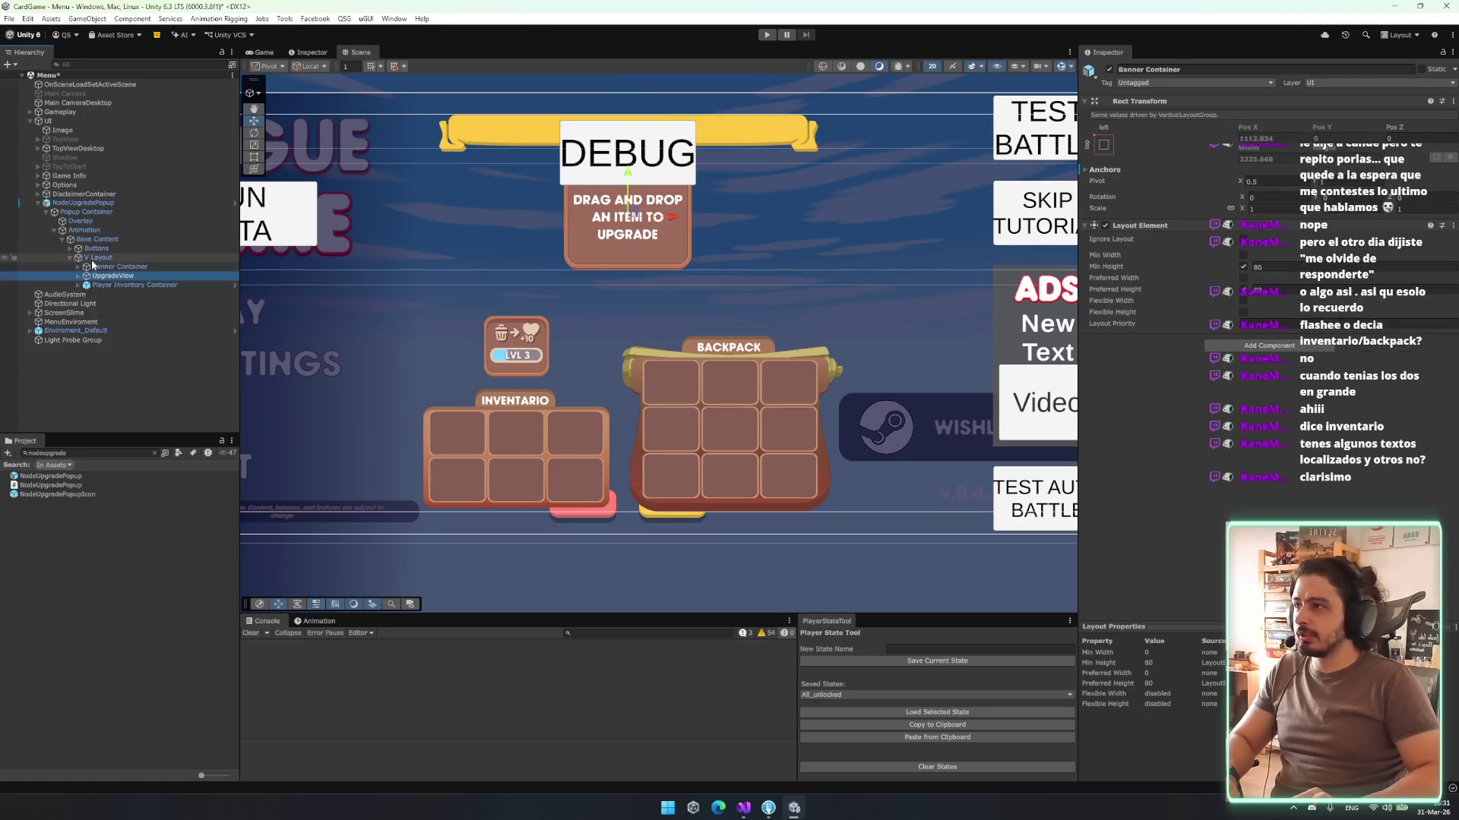
pyautogui.press('Down')
pyautogui.press('Down')
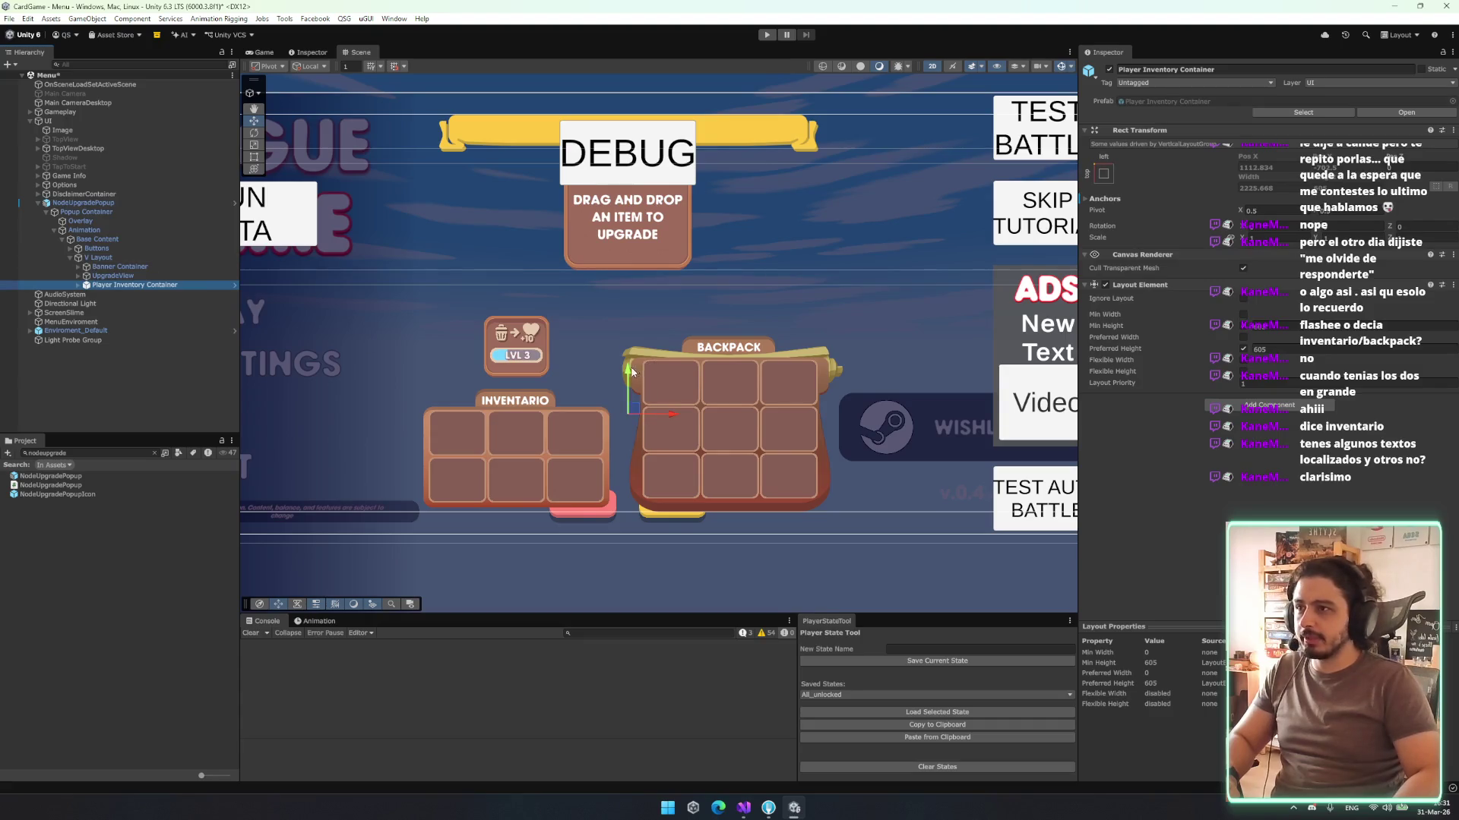
pyautogui.click(120, 251)
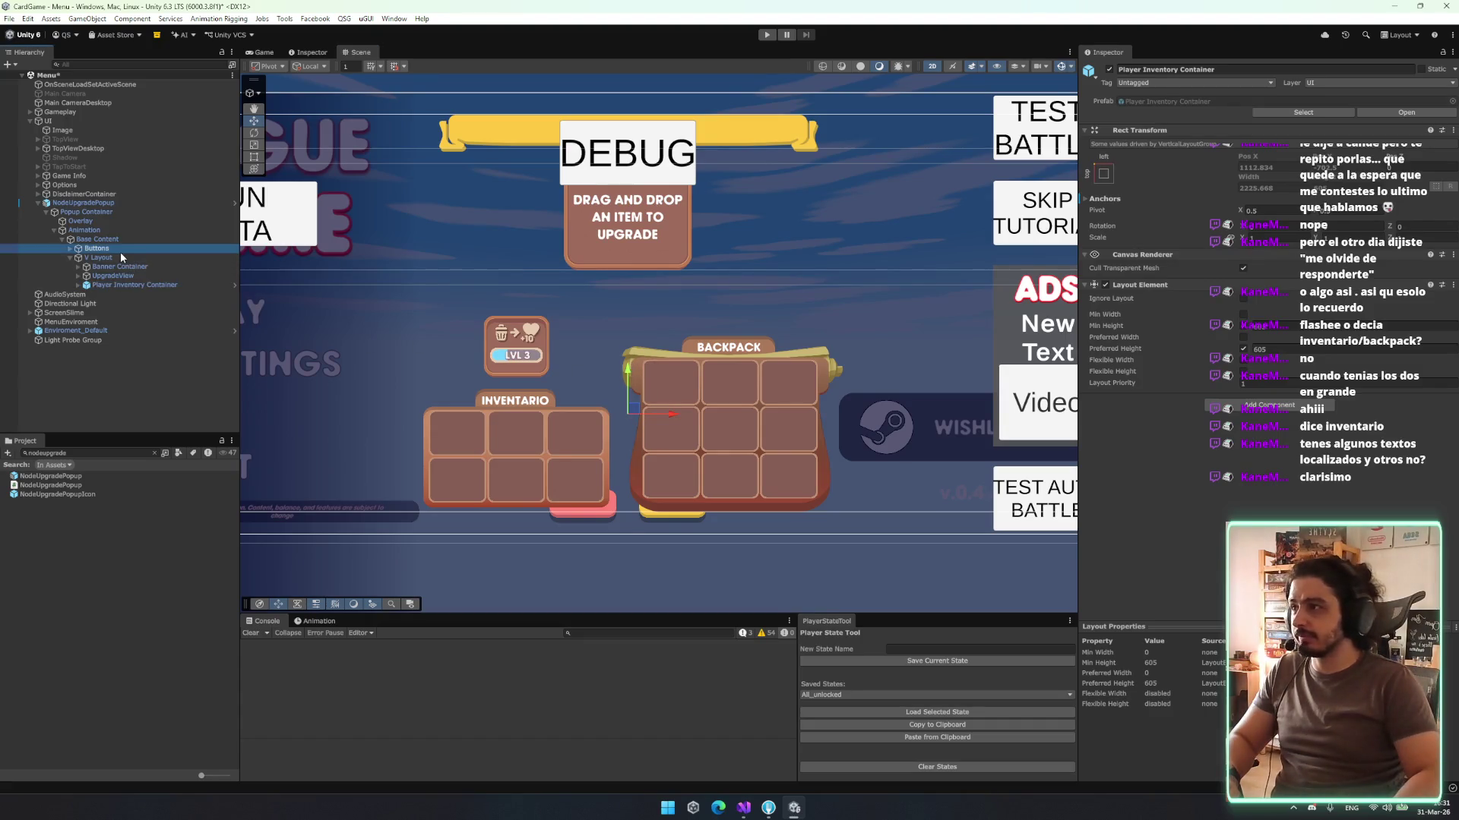
pyautogui.click(123, 258)
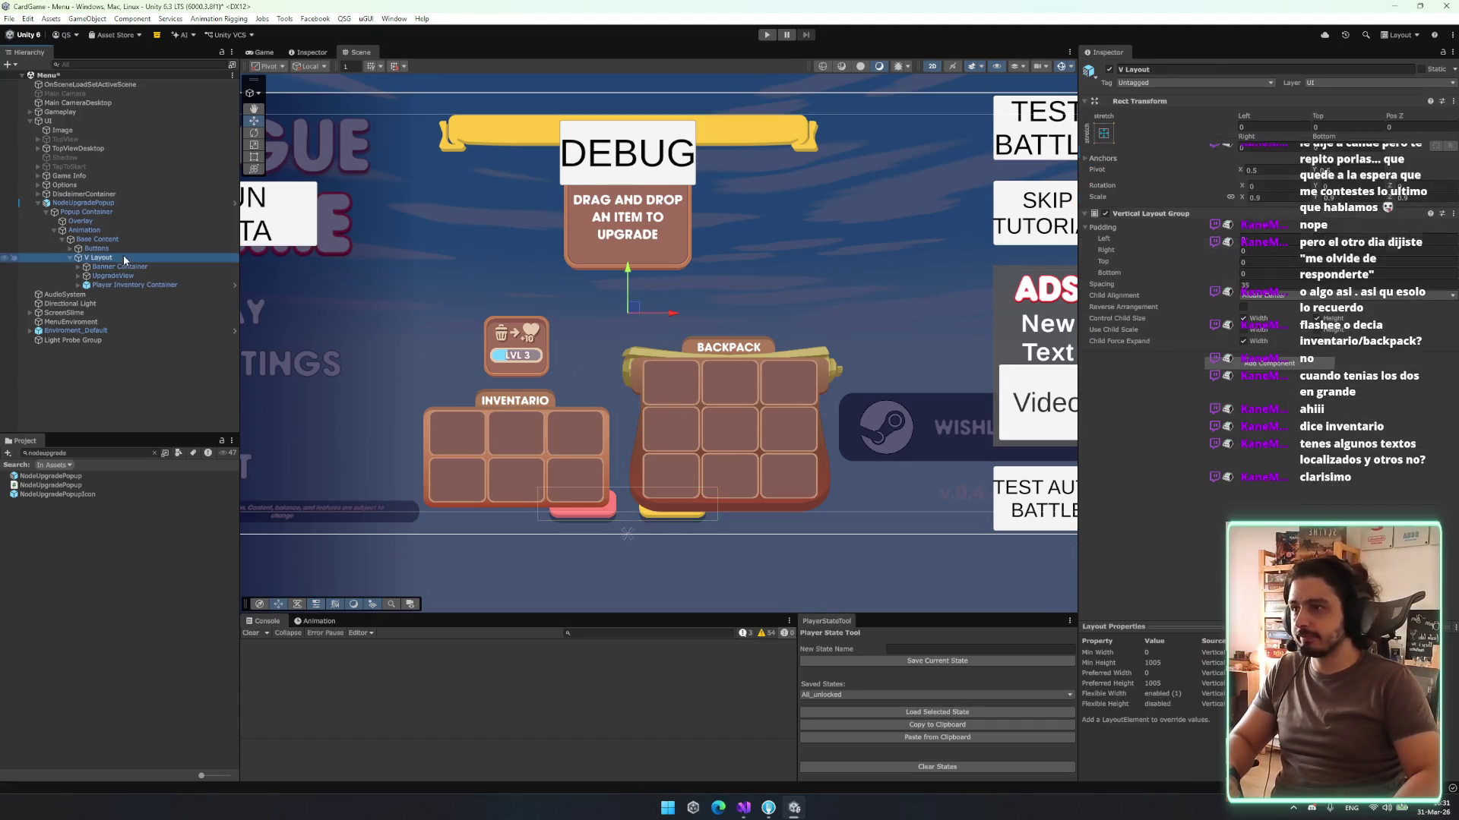
pyautogui.click(1207, 275)
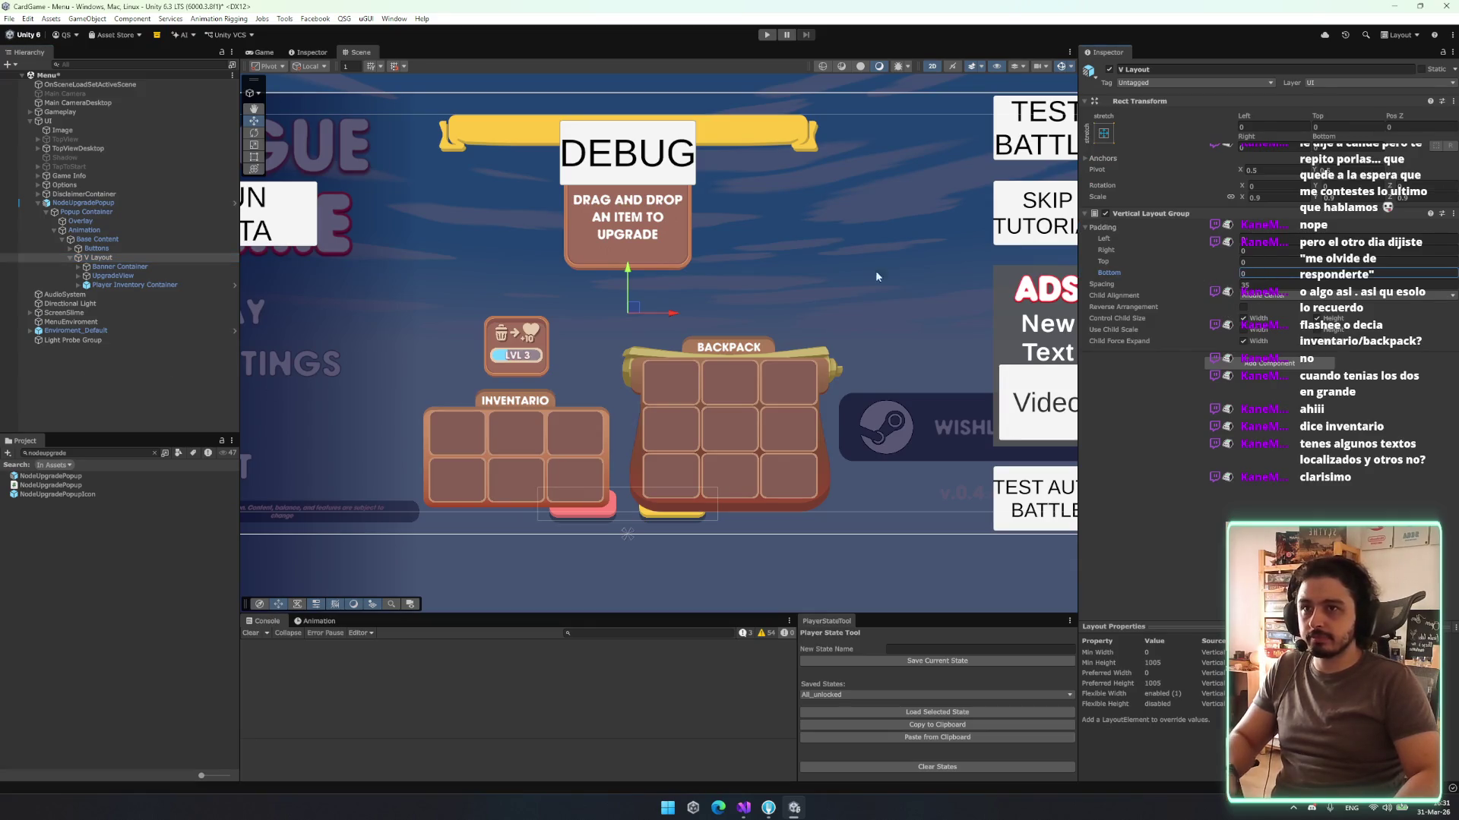
pyautogui.press('t')
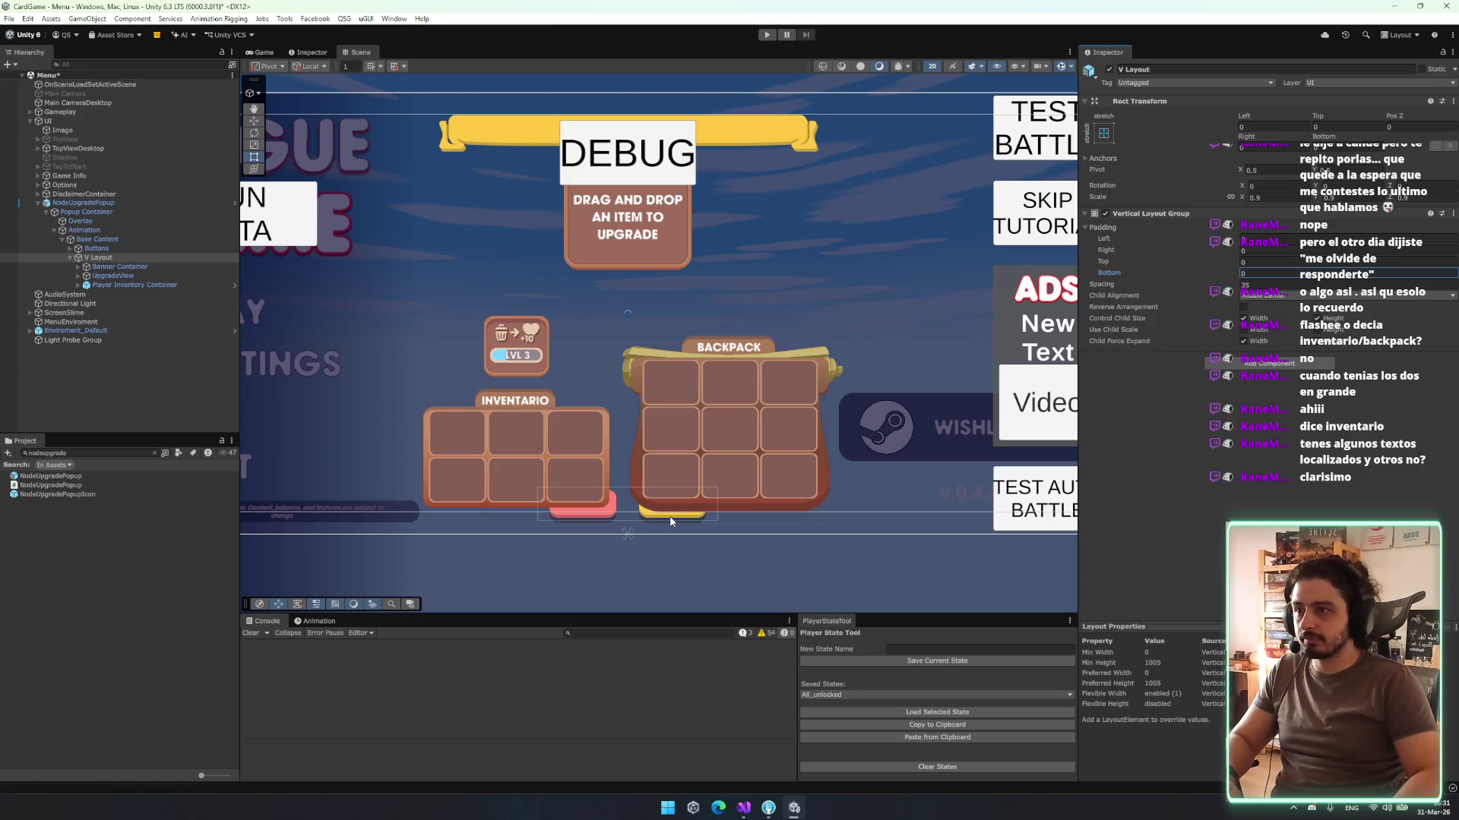
pyautogui.moveTo(671, 511); pyautogui.dragTo(792, 223)
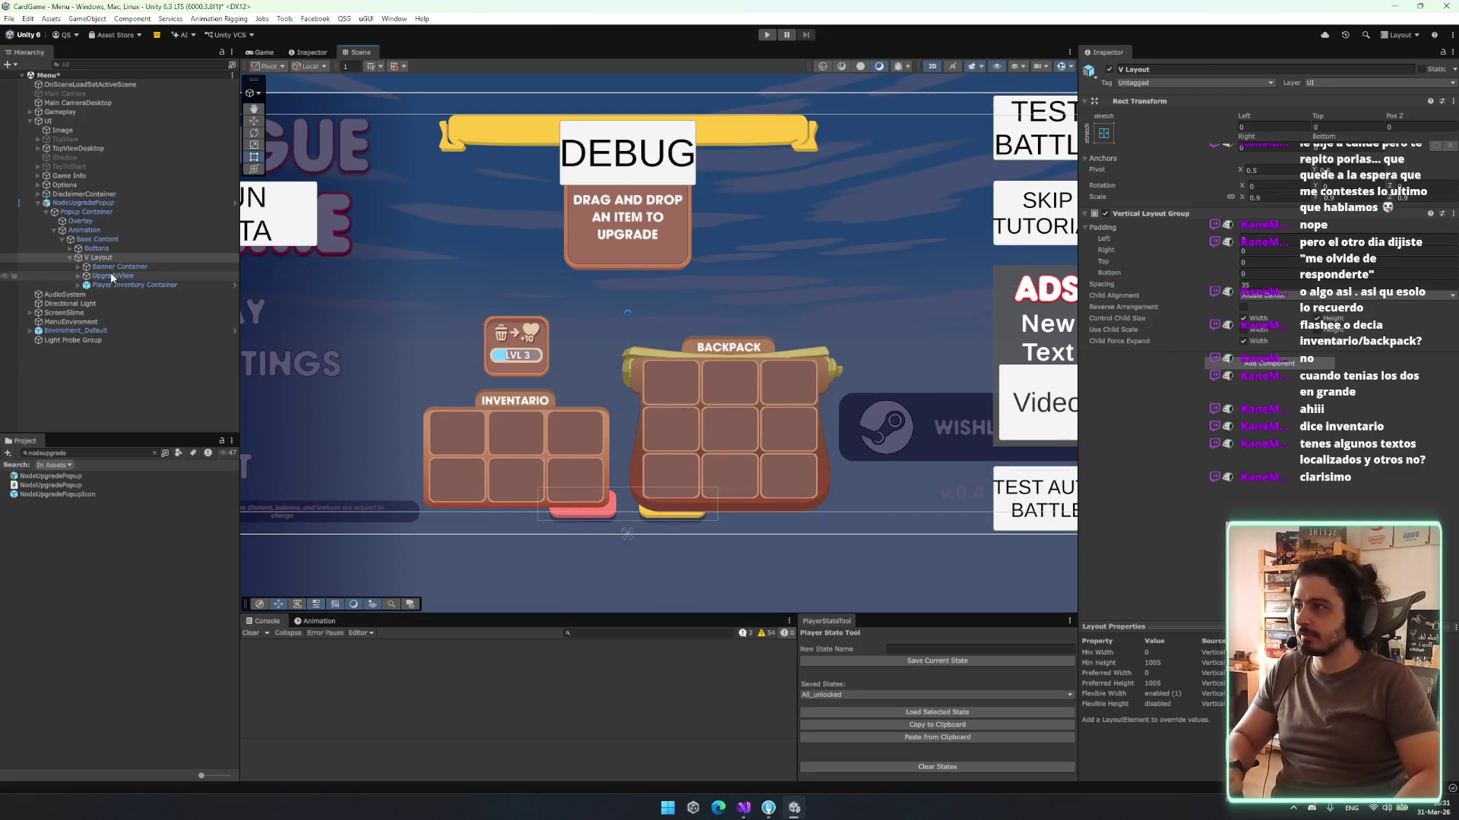
# - Drag the Inventary Container up to Top -59, above the buttons
pyautogui.click(149, 286)
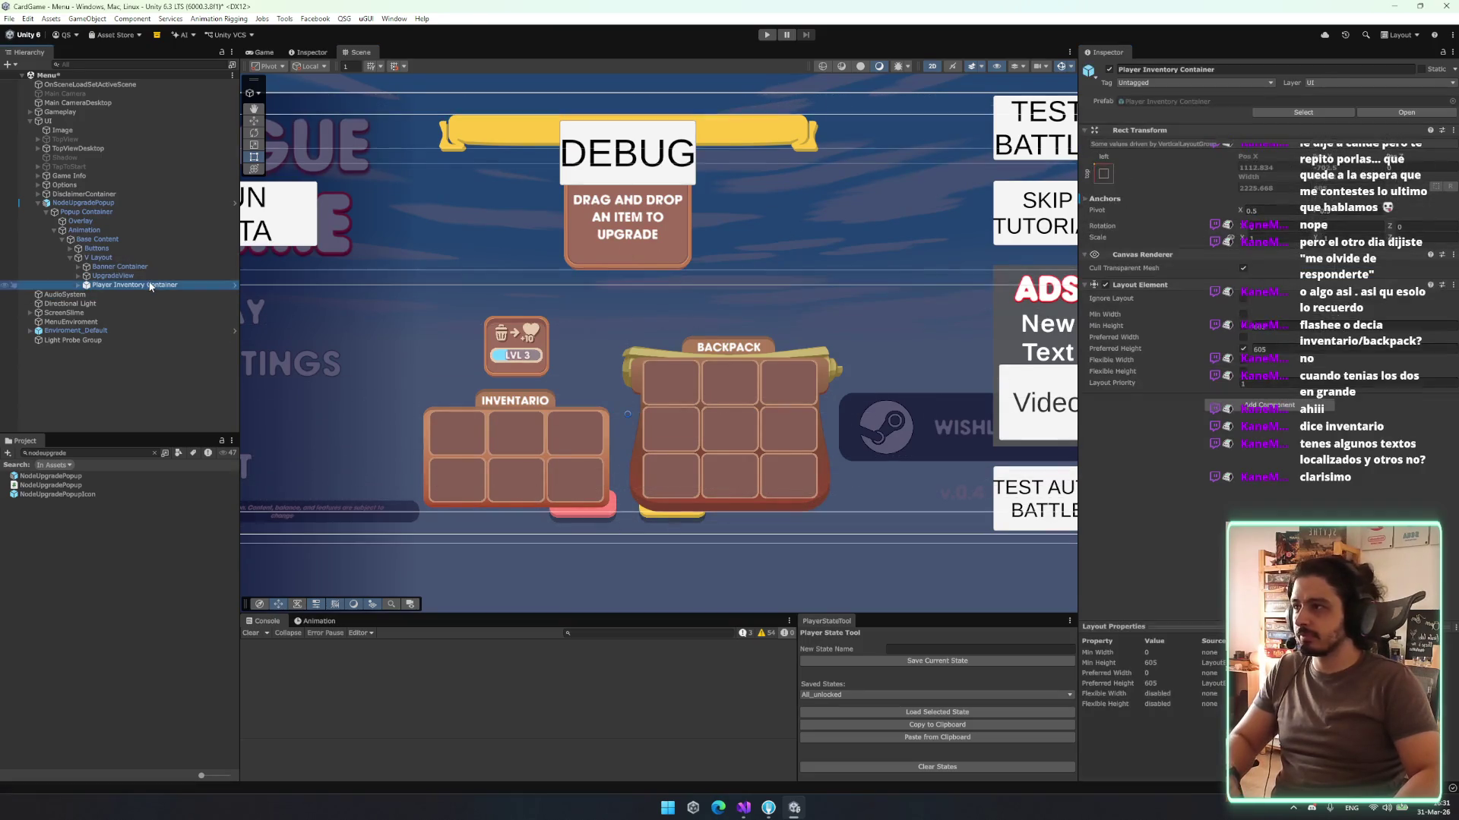
pyautogui.click(616, 331)
pyautogui.press('w')
pyautogui.press('t')
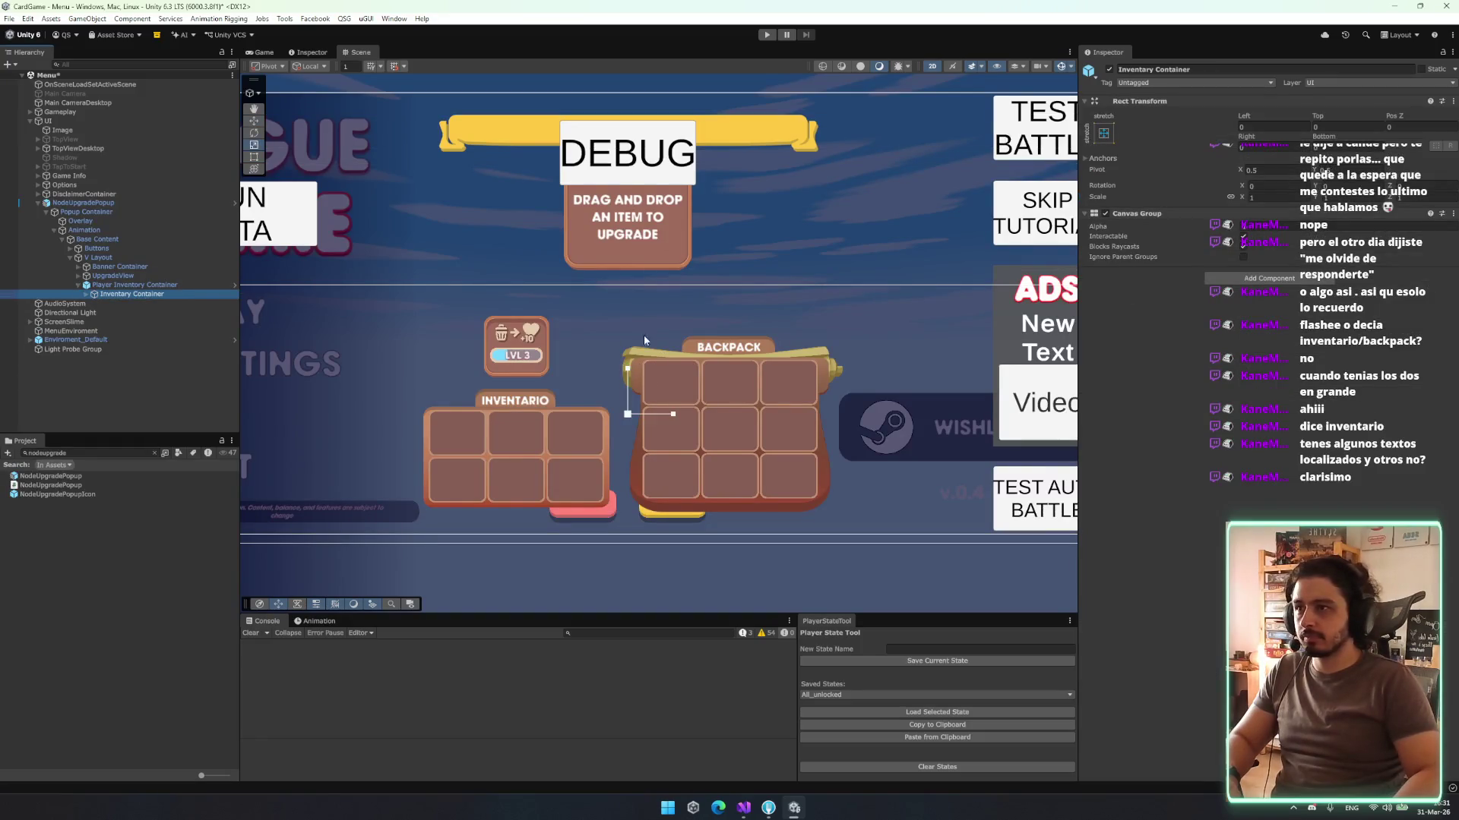
pyautogui.click(656, 284)
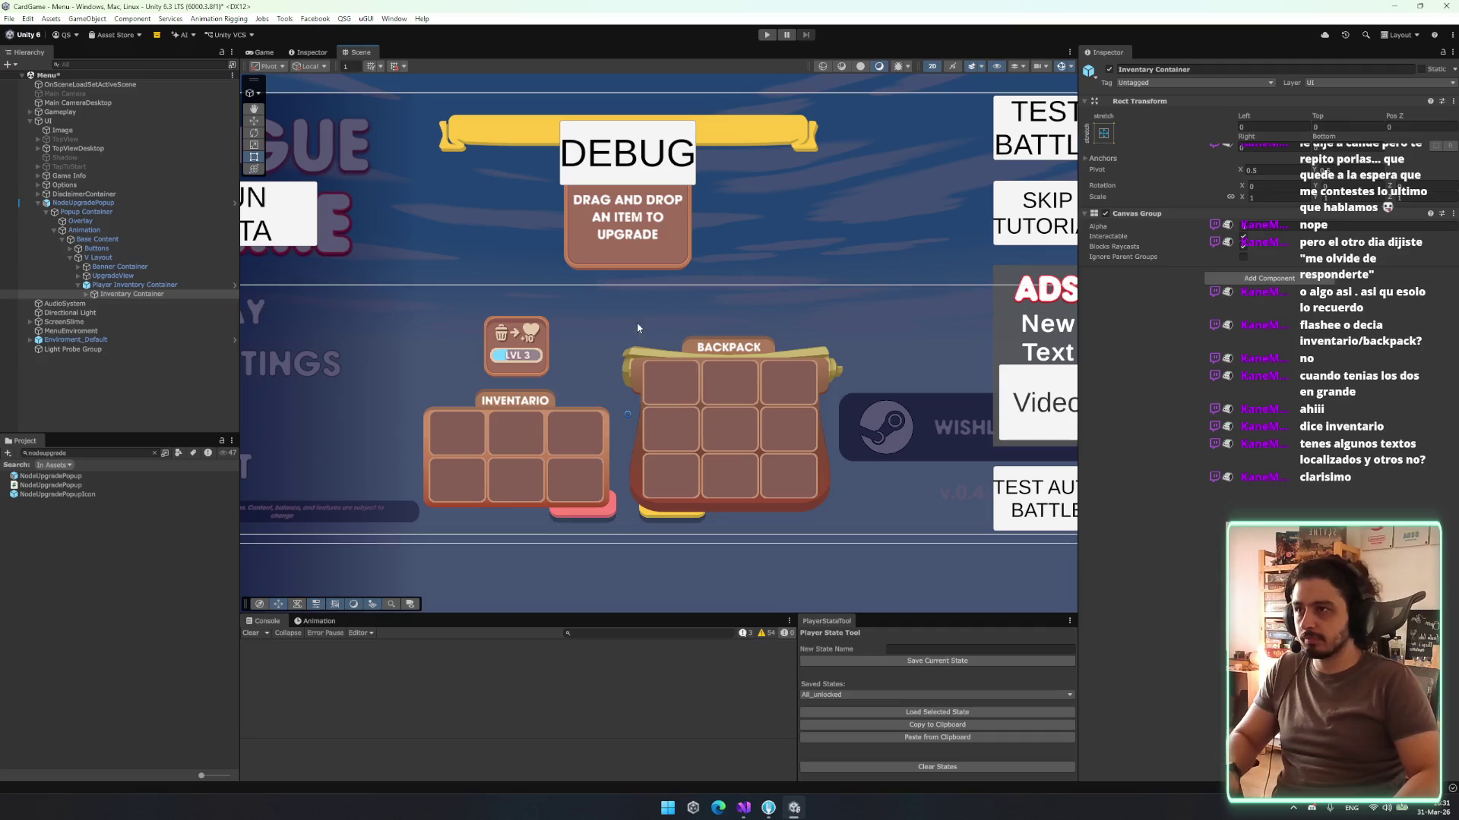
pyautogui.moveTo(634, 374); pyautogui.dragTo(641, 350)
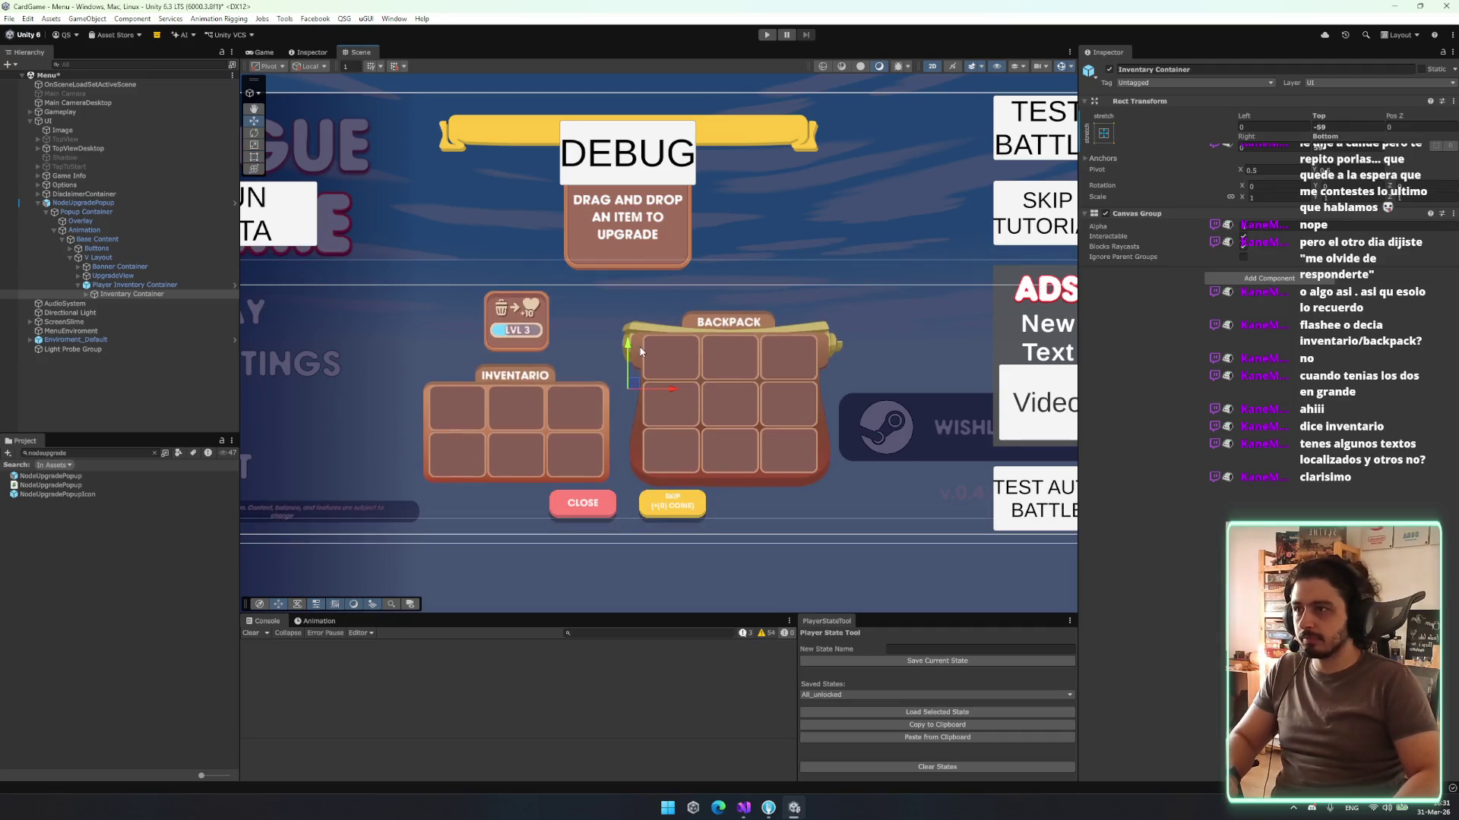
# - Open the NodeUpgradePopup prefab and place Buttons inside V Layout after Player Inventory Container
pyautogui.click(97, 248)
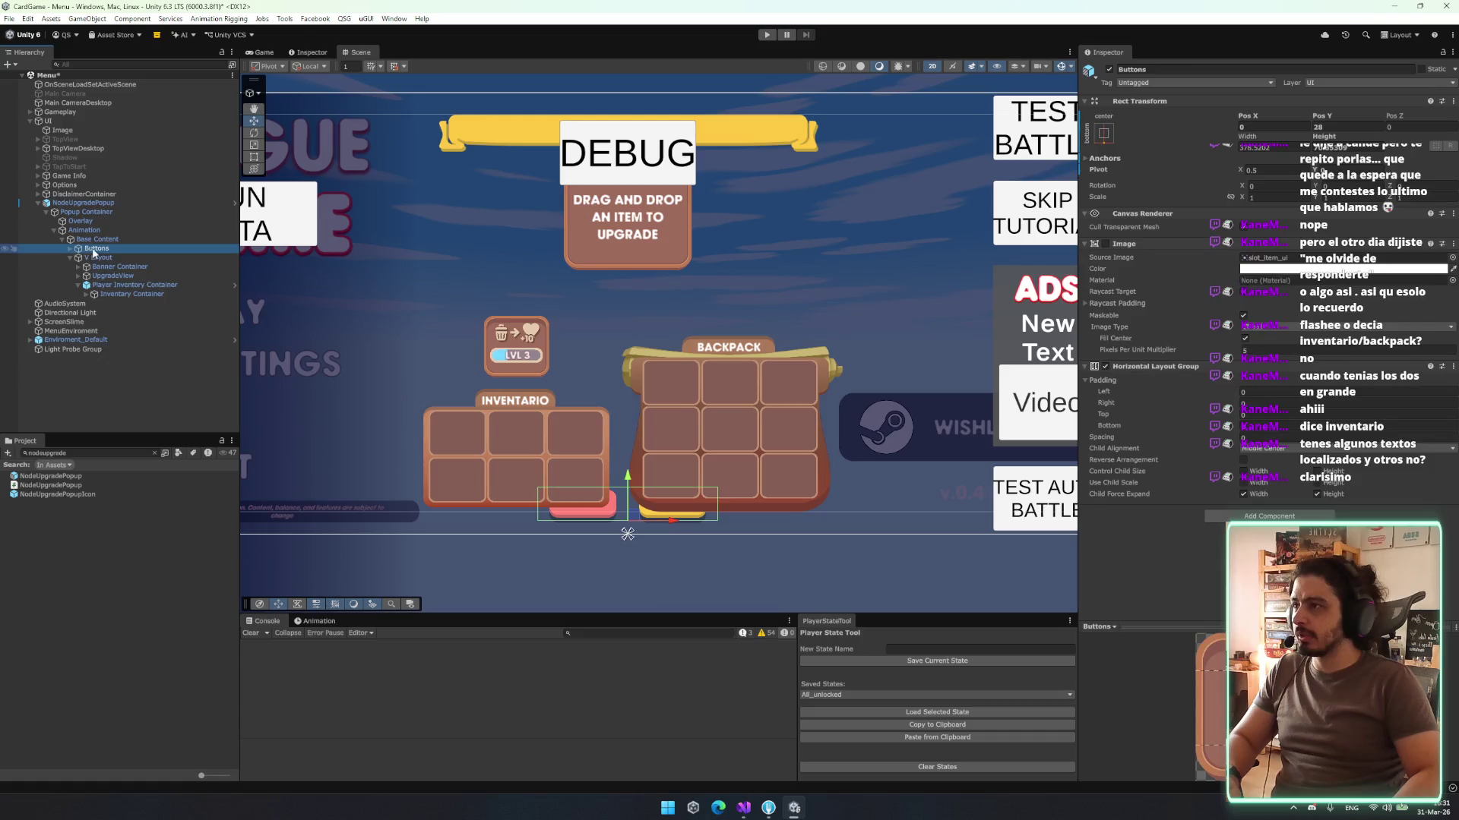
pyautogui.moveTo(107, 263); pyautogui.dragTo(108, 263)
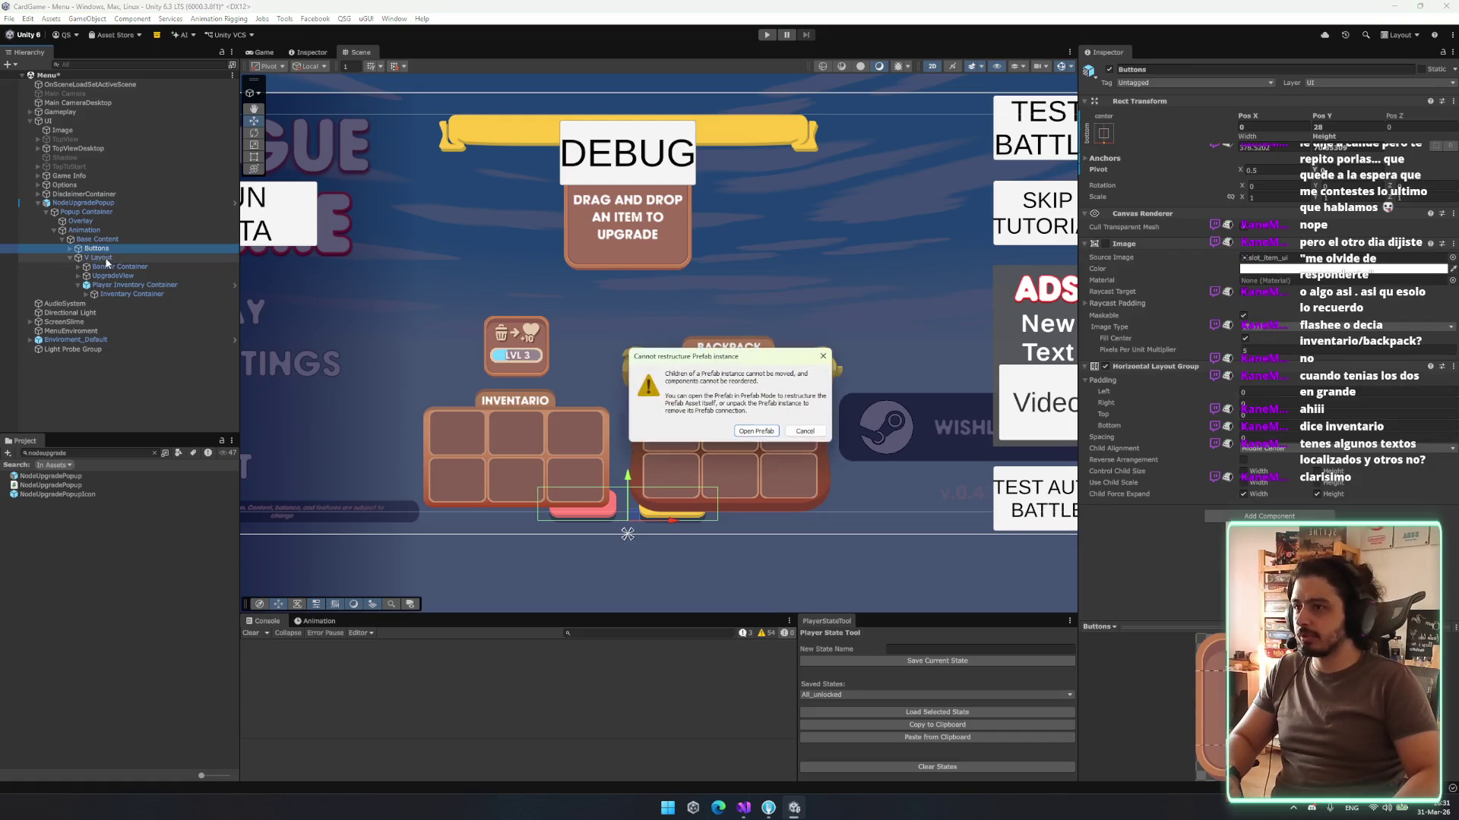
pyautogui.click(779, 431)
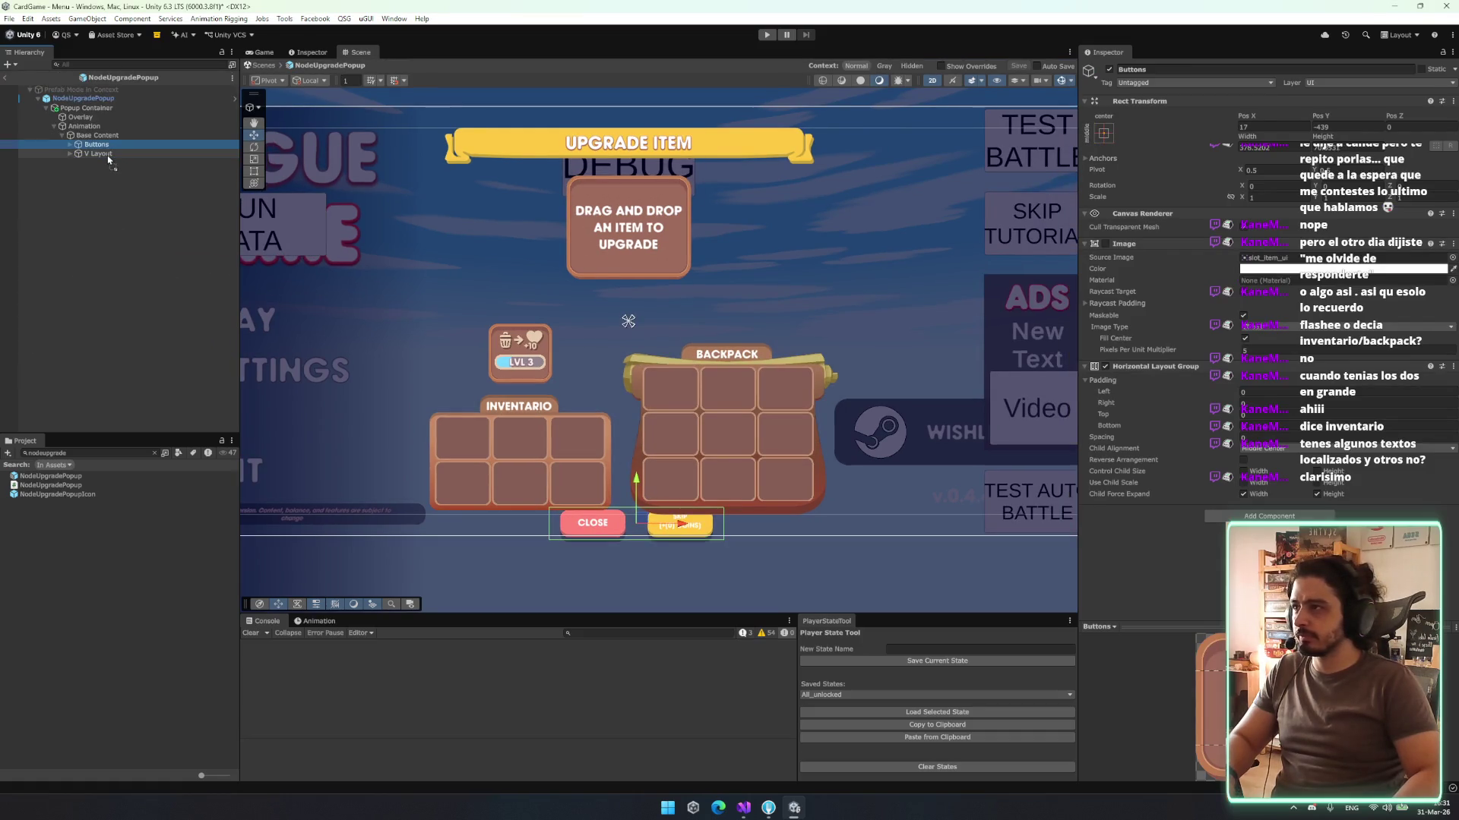
pyautogui.moveTo(108, 158); pyautogui.dragTo(107, 153)
pyautogui.click(102, 145)
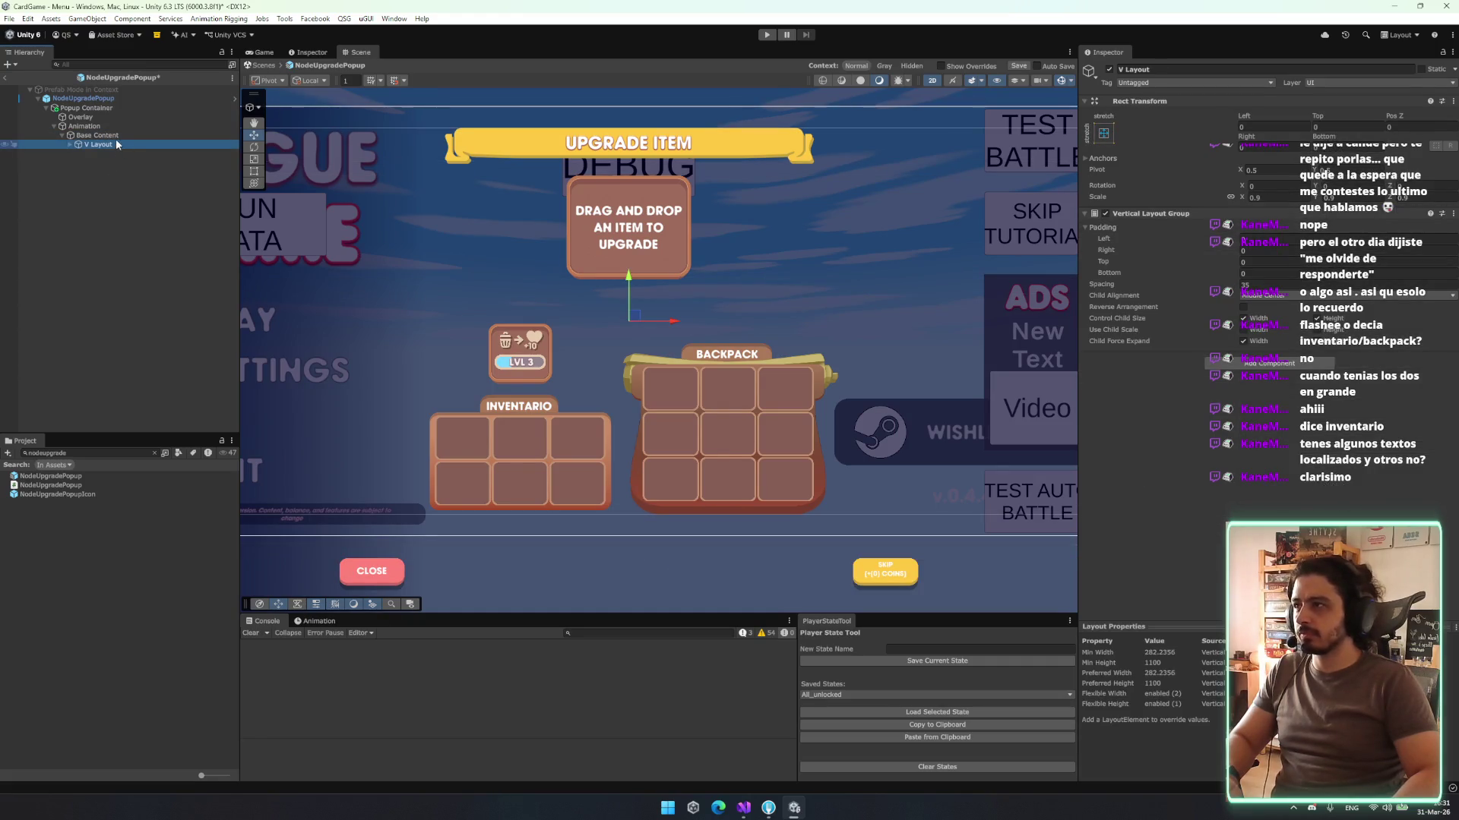
pyautogui.press('Right')
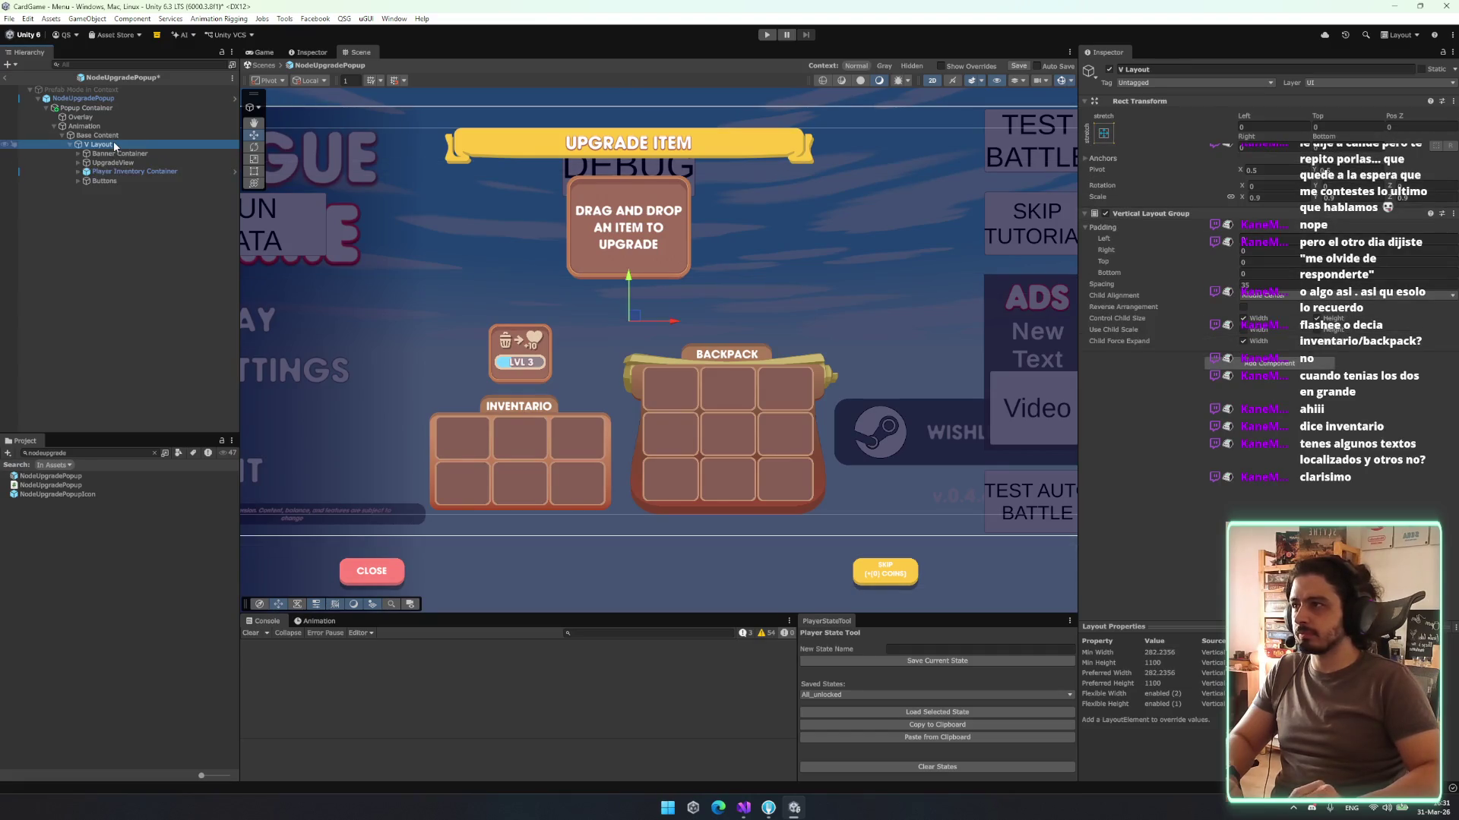
# - Group the red Close and yellow Skip buttons under a new GameObject inside Buttons
pyautogui.click(134, 182)
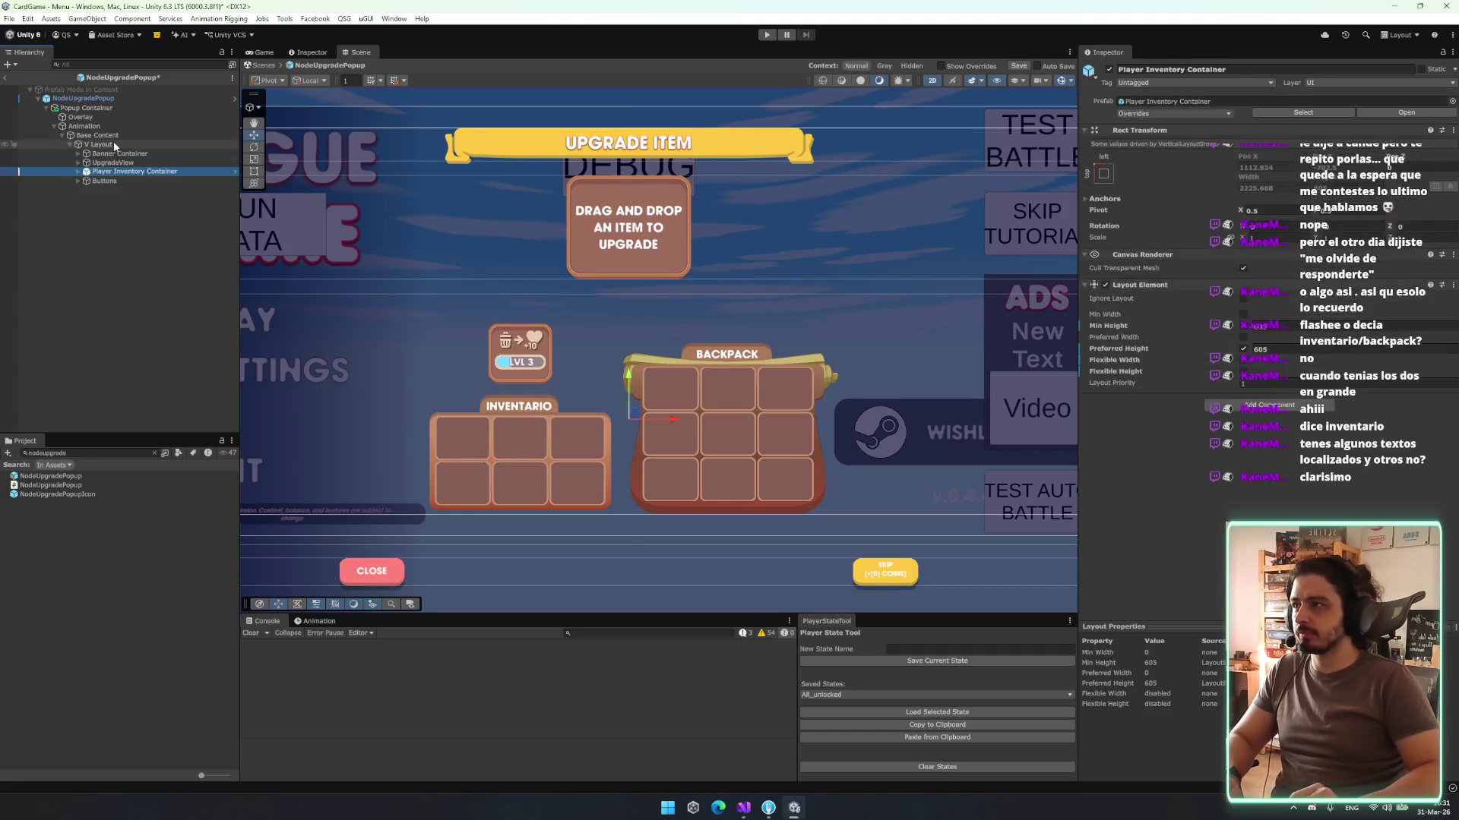
pyautogui.press('Right')
pyautogui.click(133, 190)
pyautogui.keyDown('shift'); pyautogui.click(138, 200); pyautogui.keyUp('shift')
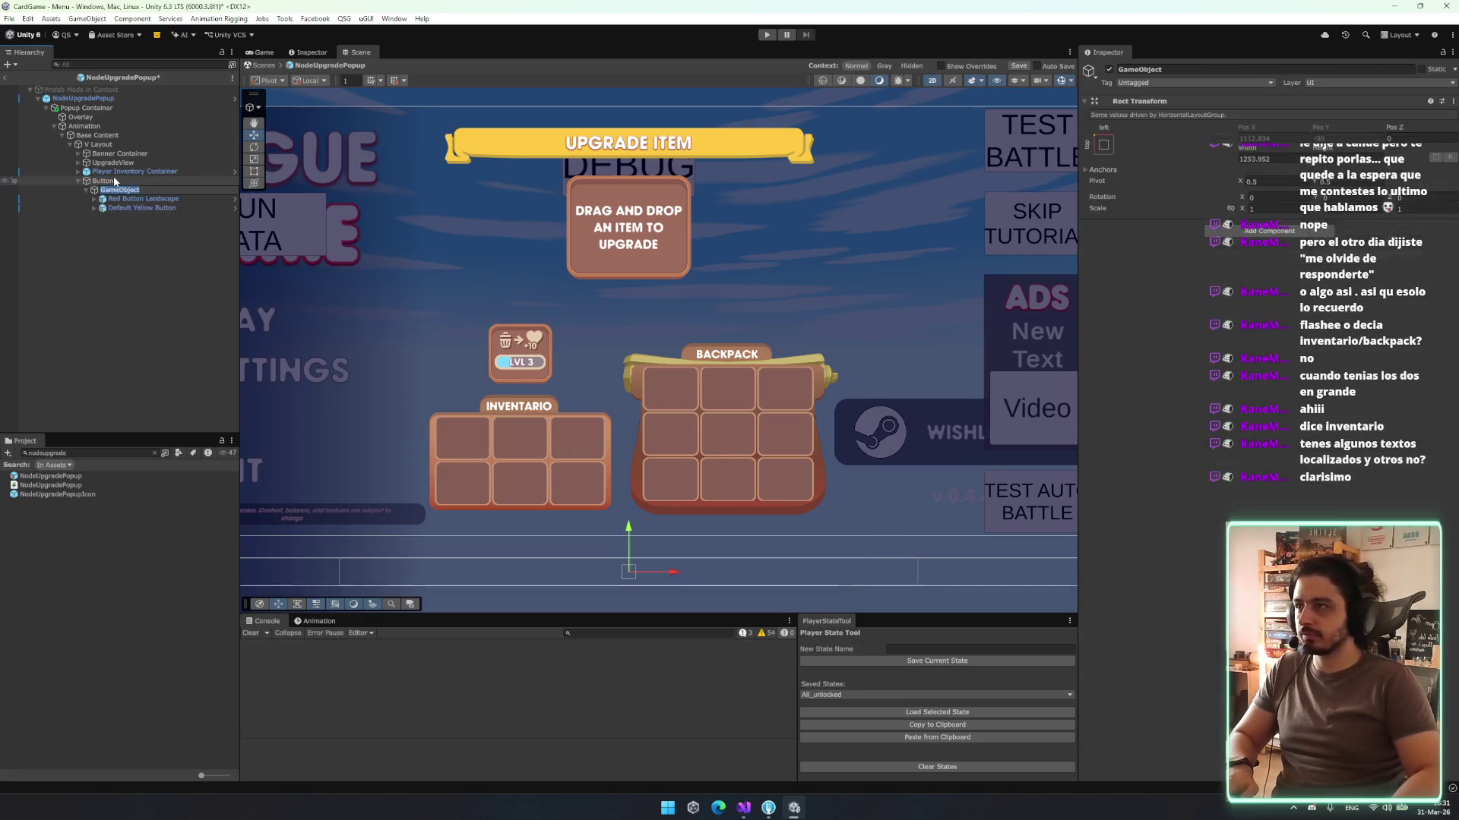
pyautogui.hotkey('ctrl', 'shift', 'g')
# - Copy Buttons' Horizontal Layout Group and paste it as a new component on the GameObject
pyautogui.click(104, 180)
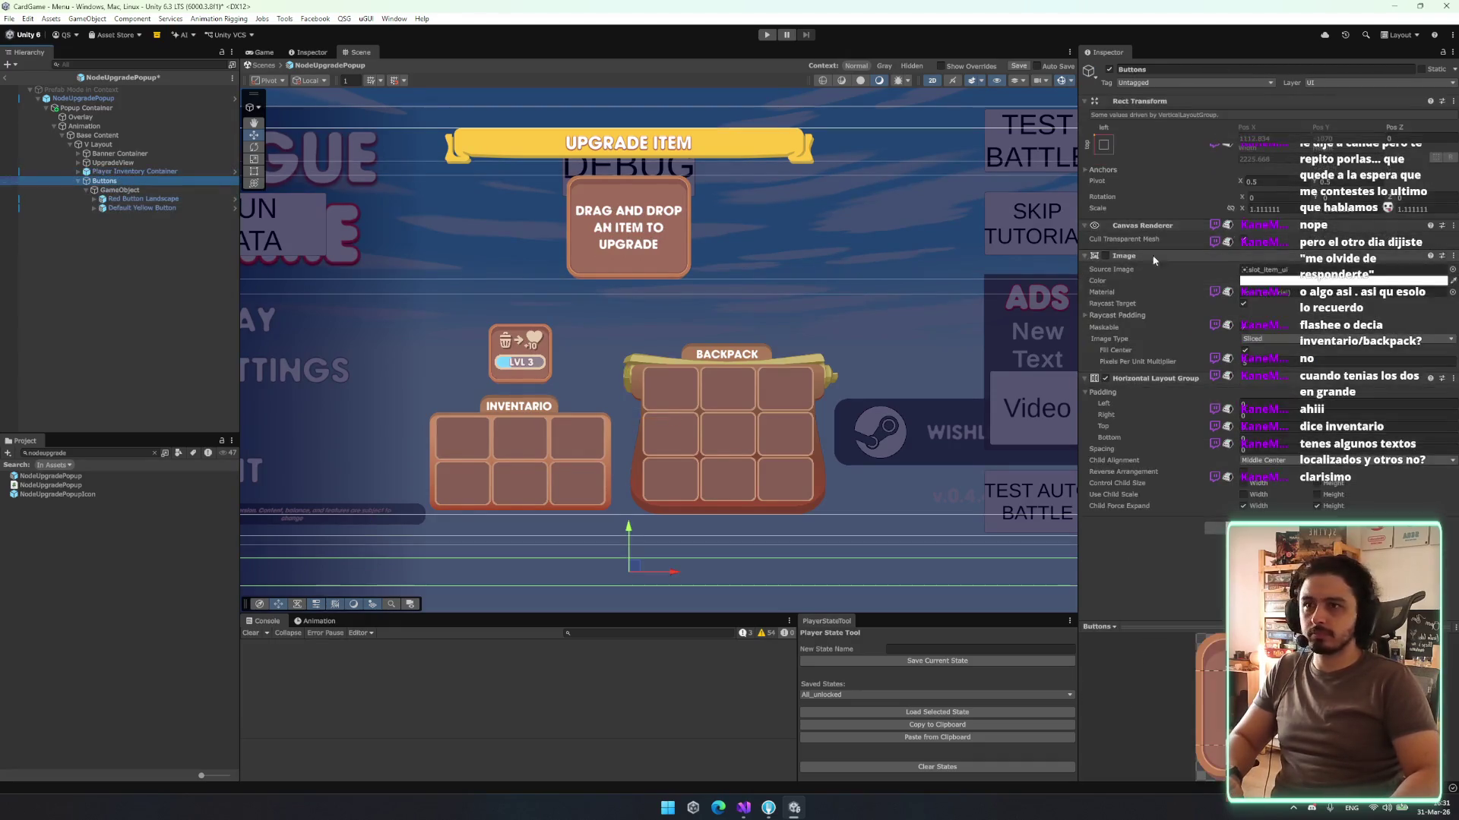
pyautogui.rightClick(1143, 372)
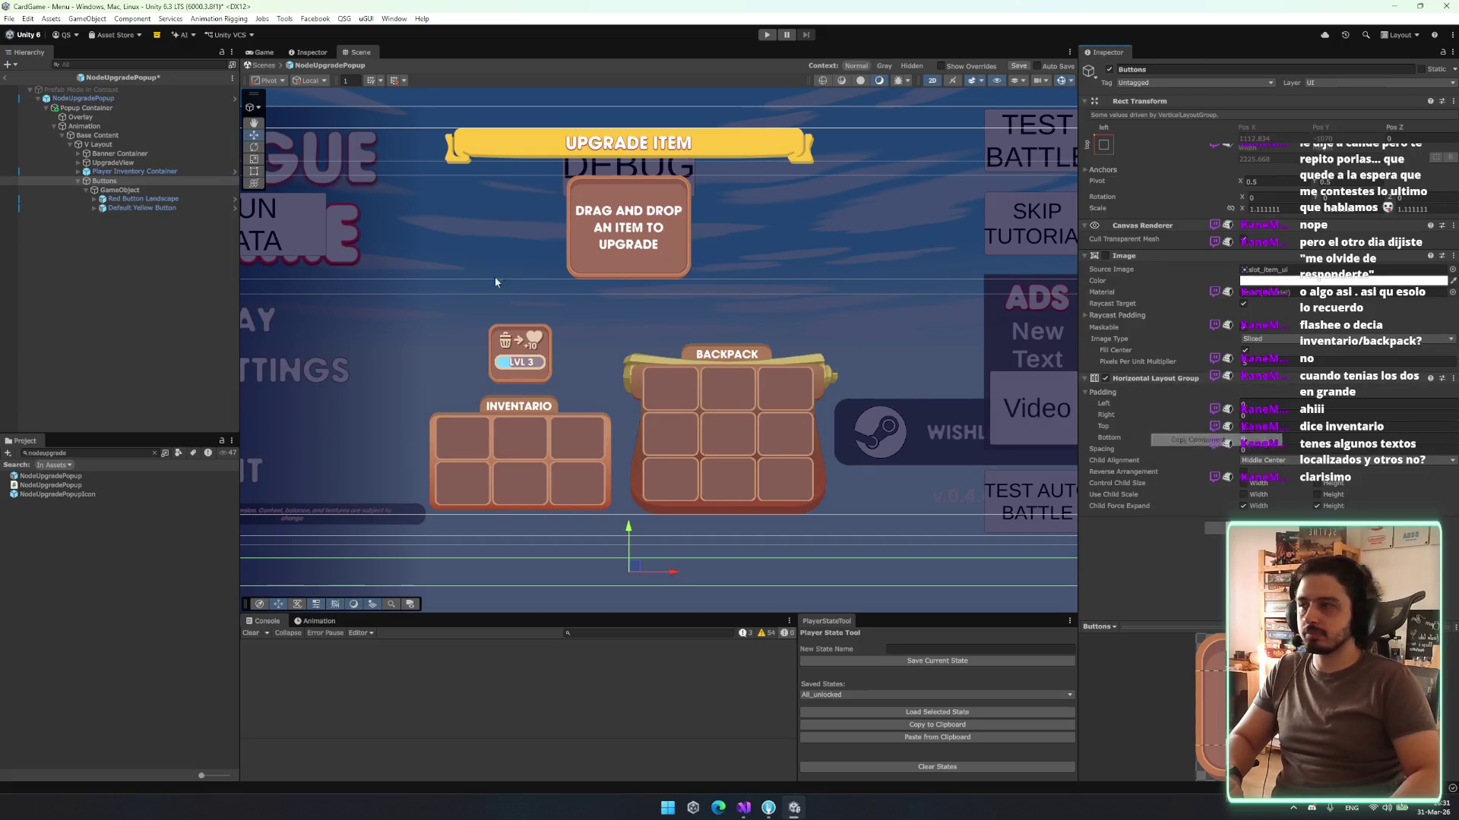
pyautogui.click(121, 190)
pyautogui.rightClick(1172, 99)
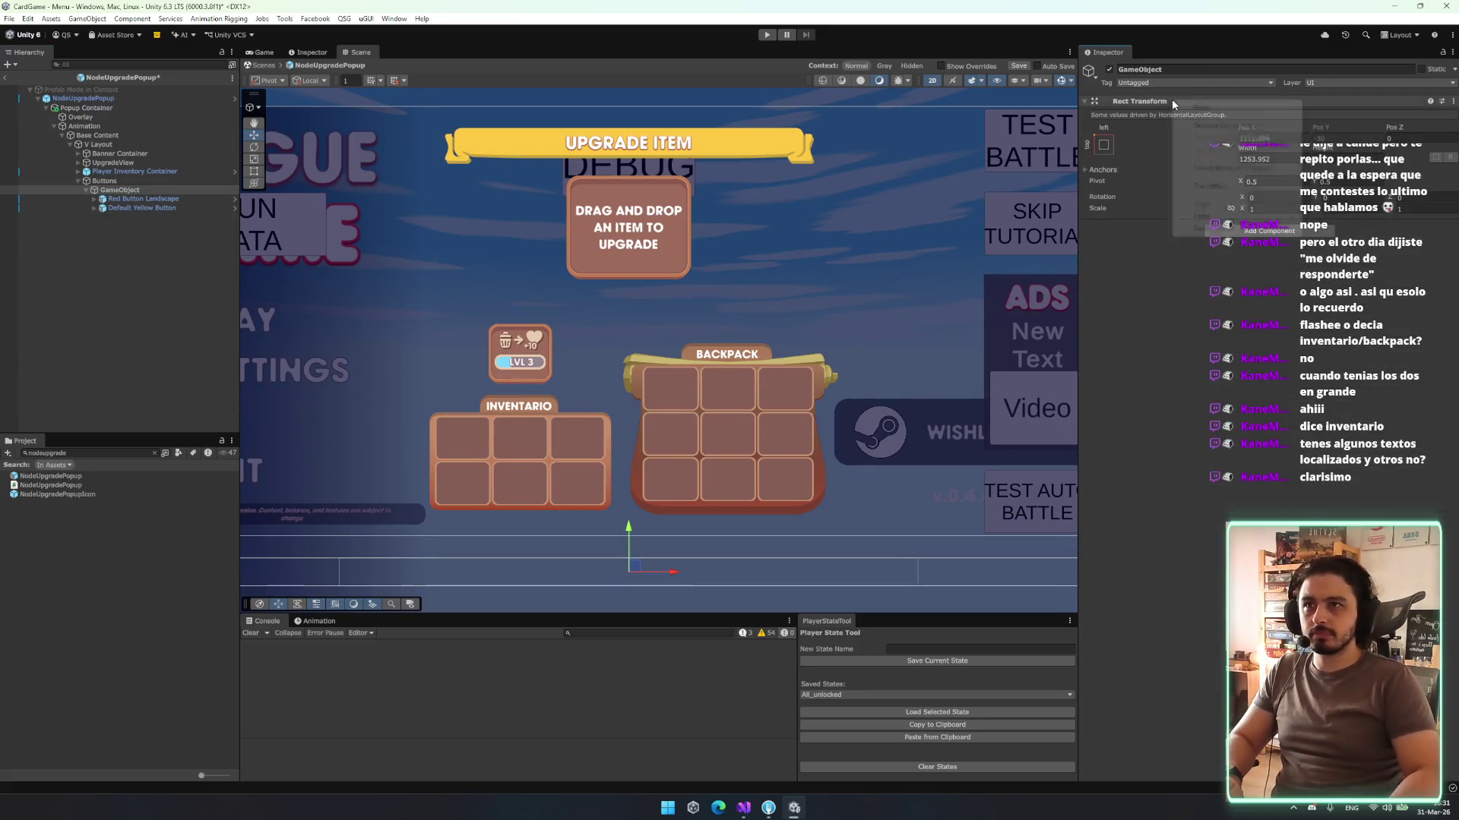
pyautogui.moveTo(1231, 217)
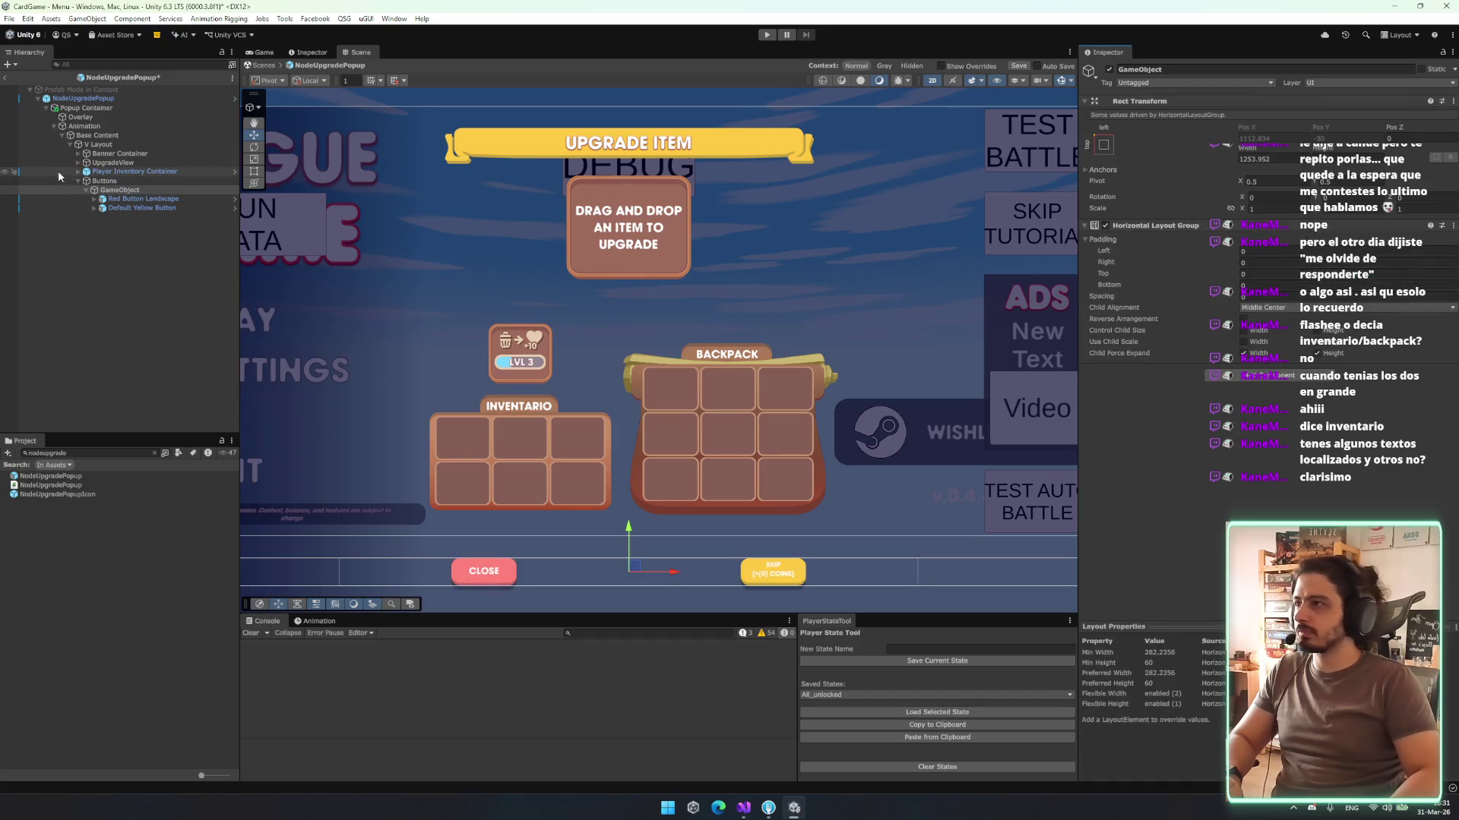
pyautogui.click(109, 190)
# - Set the Buttons group's Scale X to 1
pyautogui.click(135, 181)
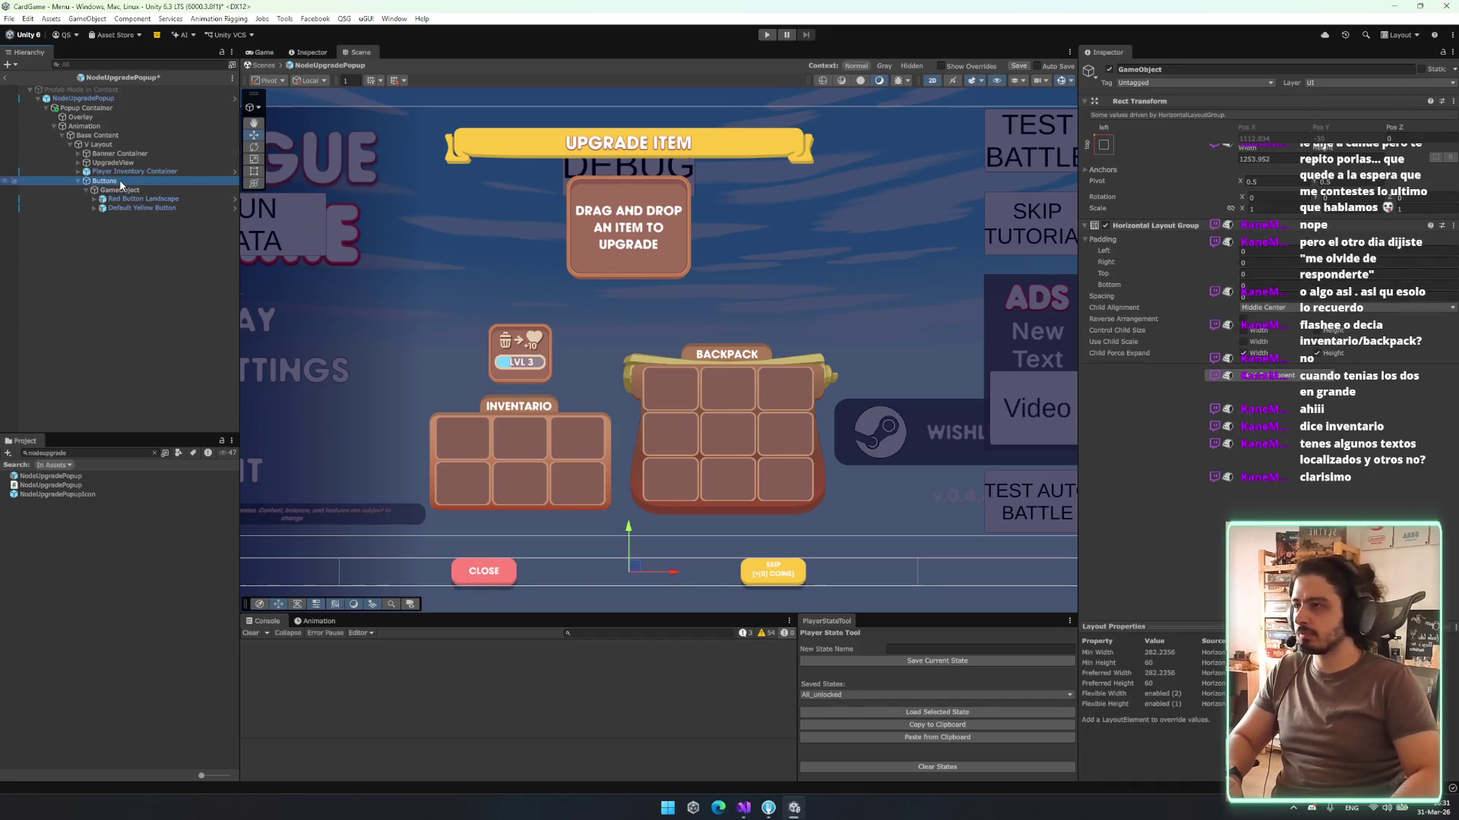
pyautogui.click(1314, 216)
pyautogui.write('11111')
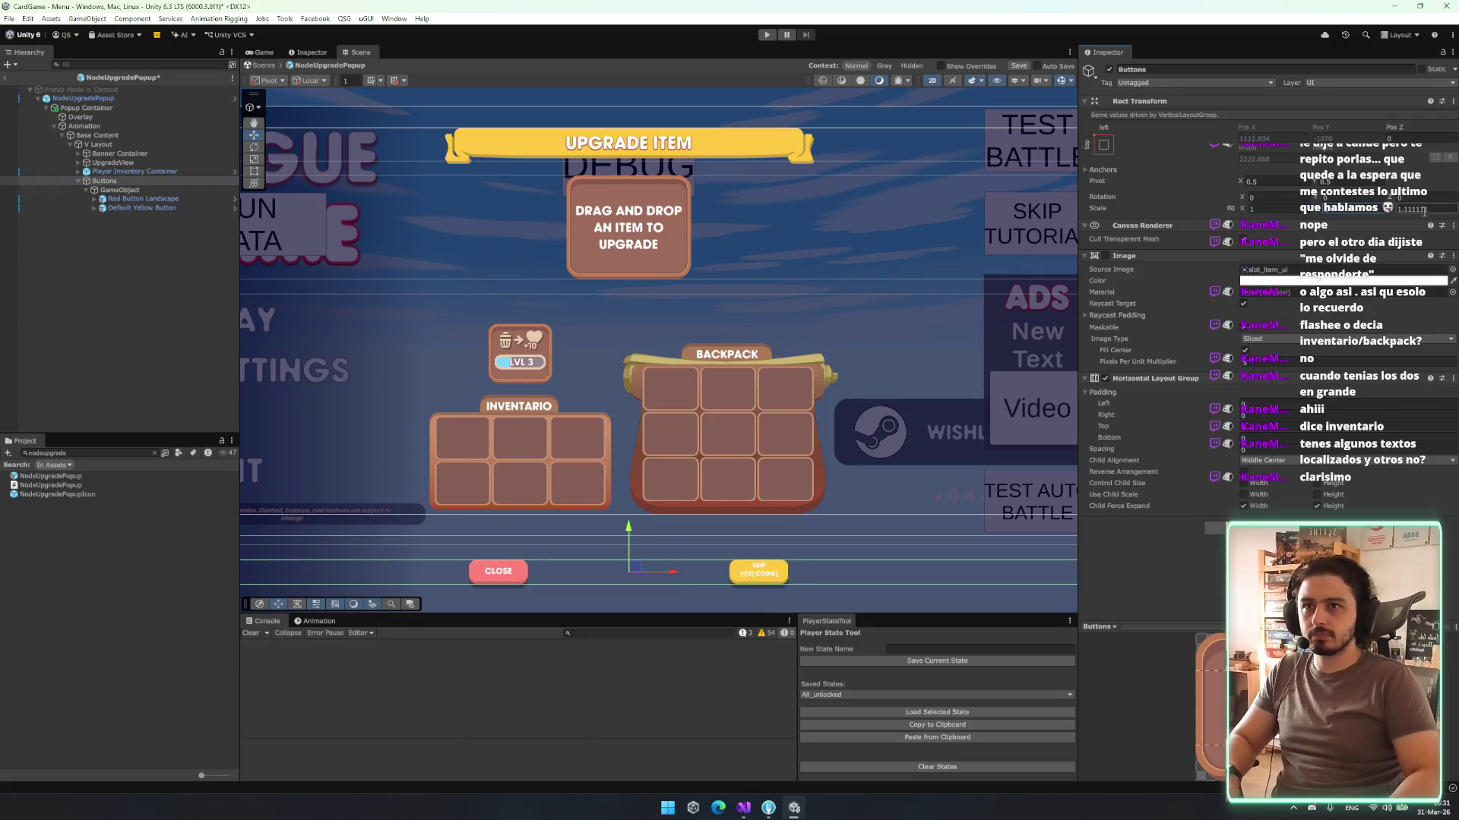
pyautogui.press('Tab')
pyautogui.press('Tab')
# - Remove Buttons' Image component, narrow the group so Close and Skip sit together, and view the Game tab
pyautogui.rightClick(1166, 257)
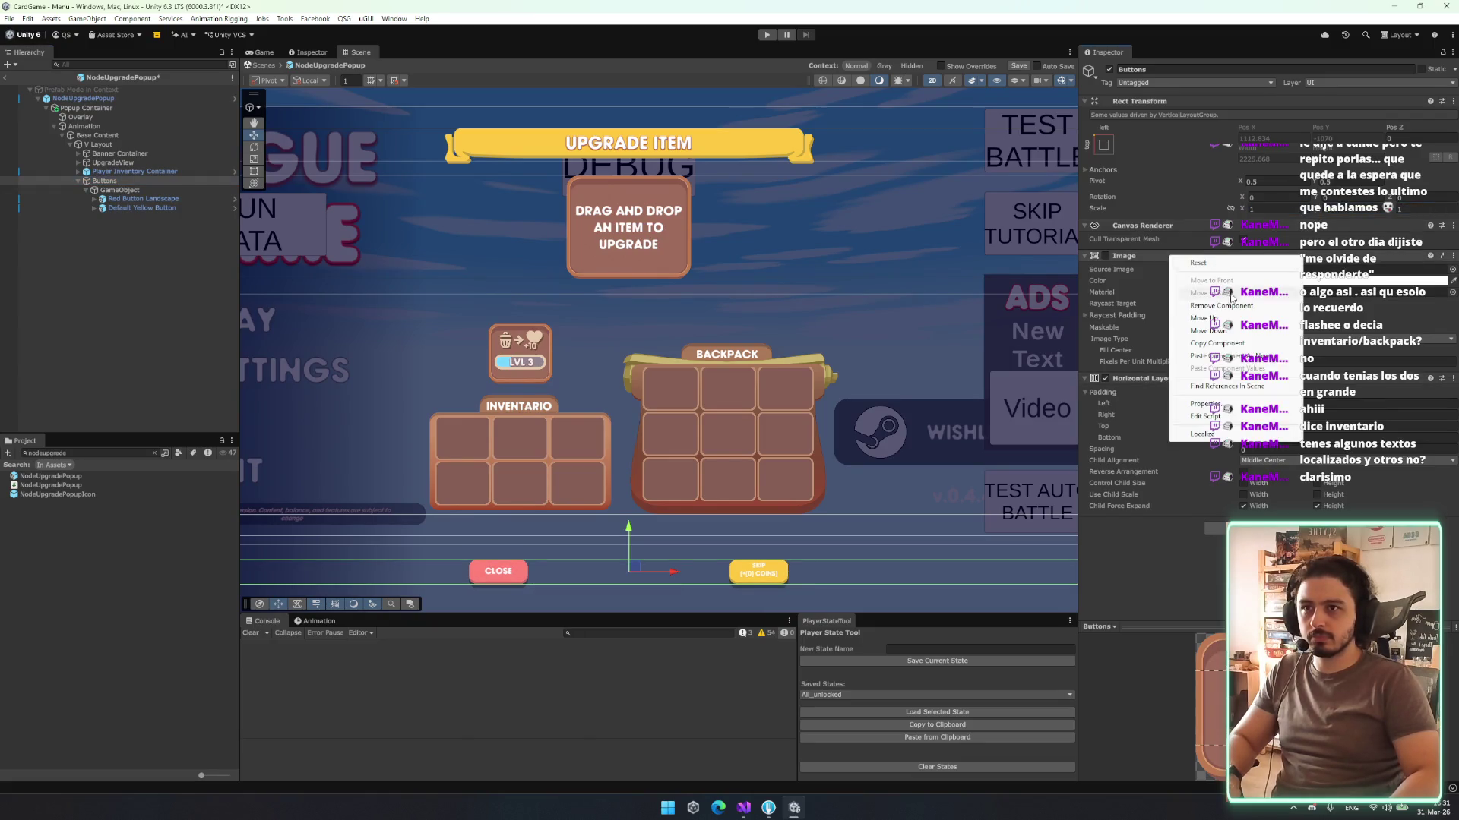
pyautogui.click(1216, 307)
pyautogui.doubleClick(97, 190)
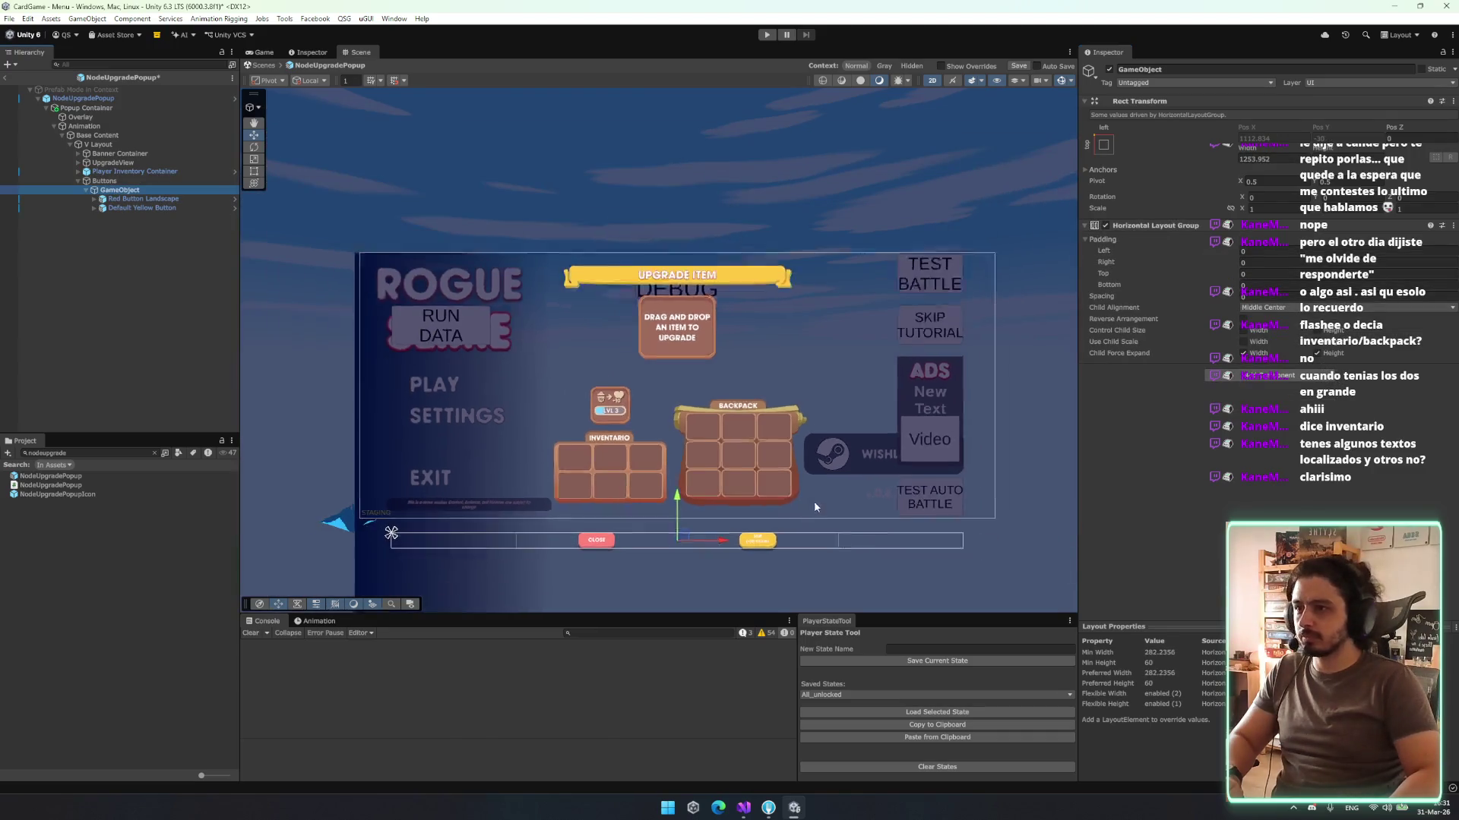
pyautogui.moveTo(826, 537); pyautogui.dragTo(736, 544)
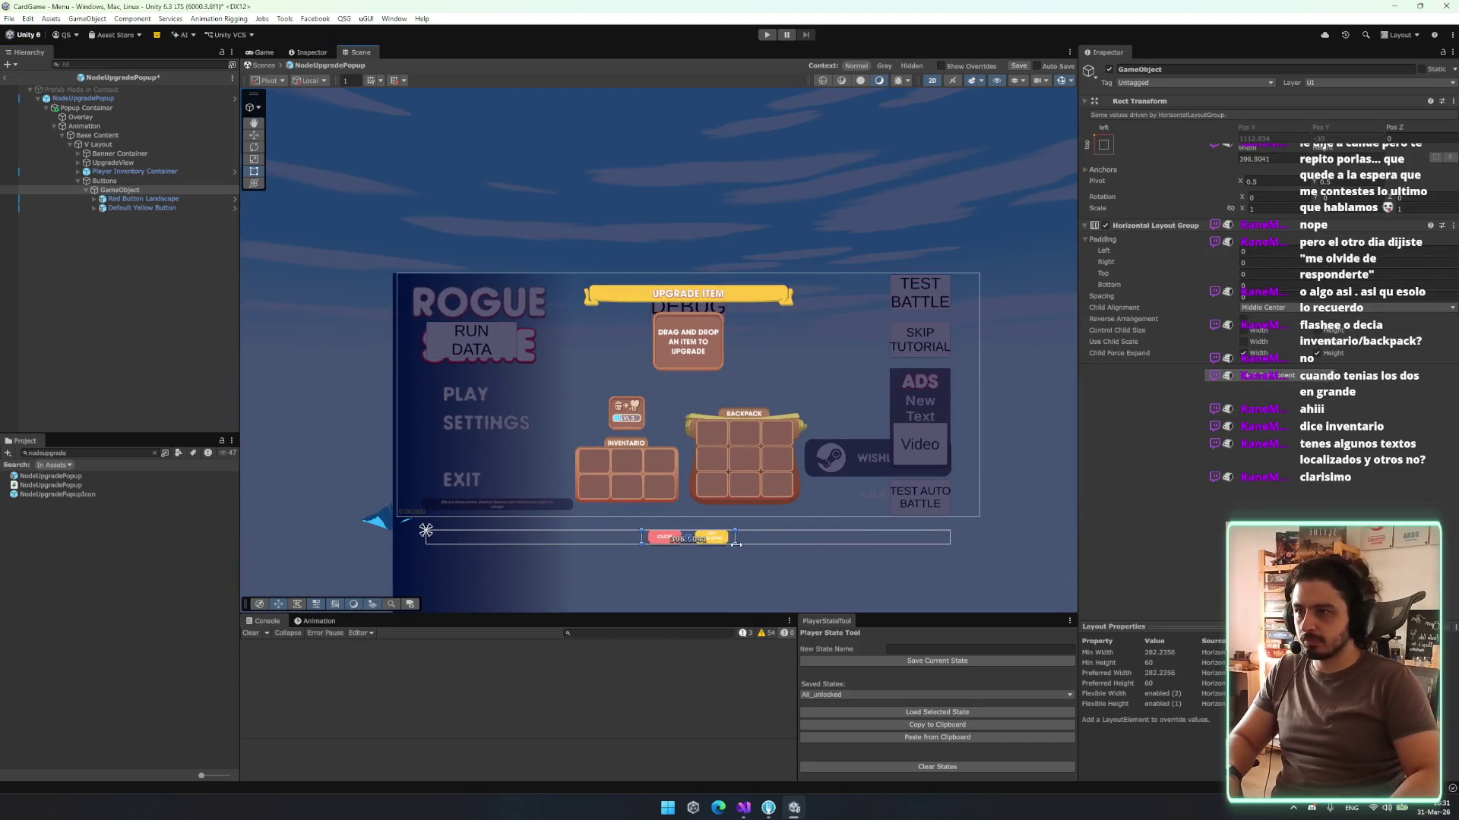
pyautogui.click(137, 182)
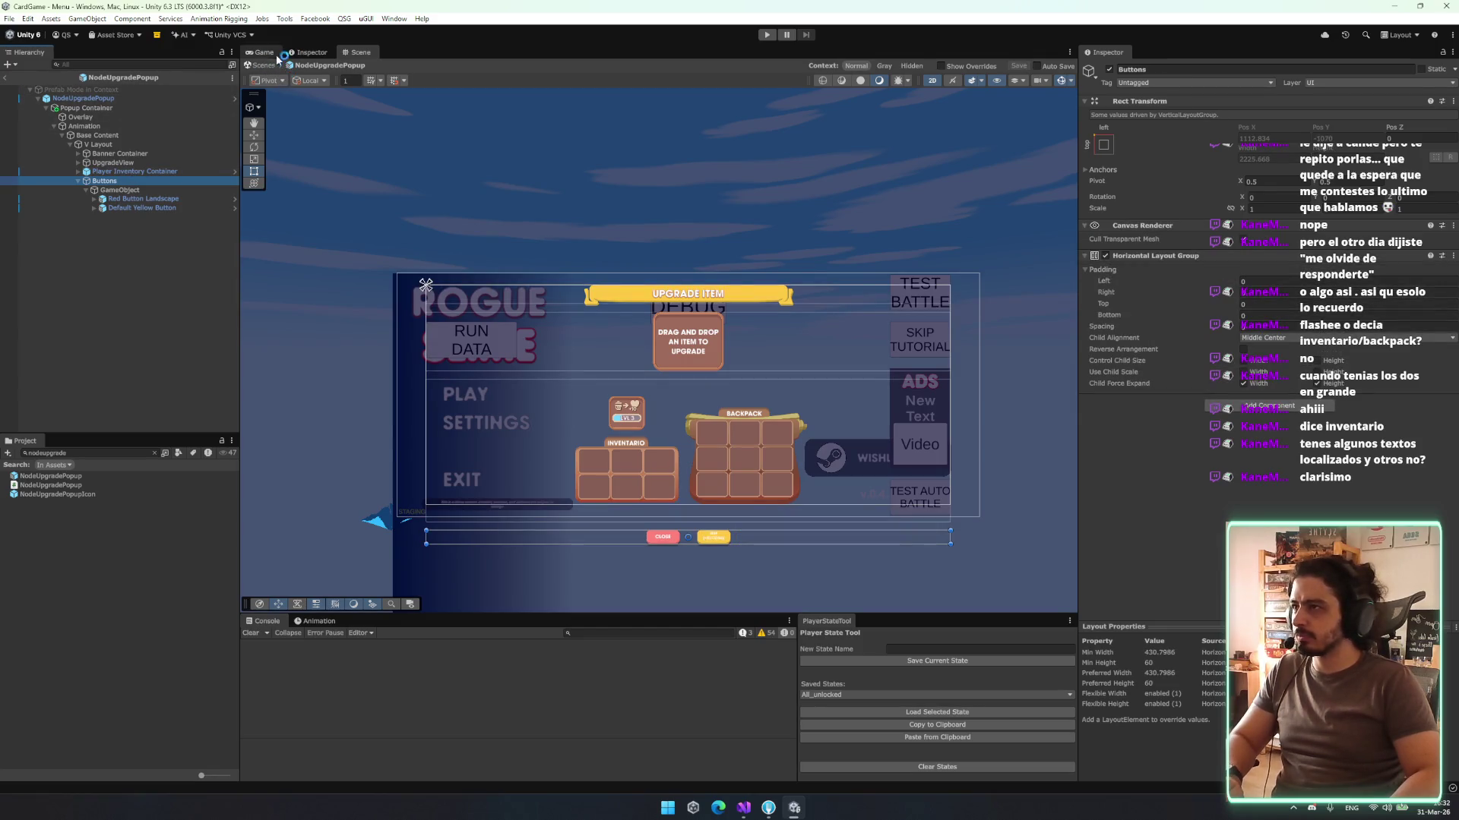
pyautogui.click(264, 53)
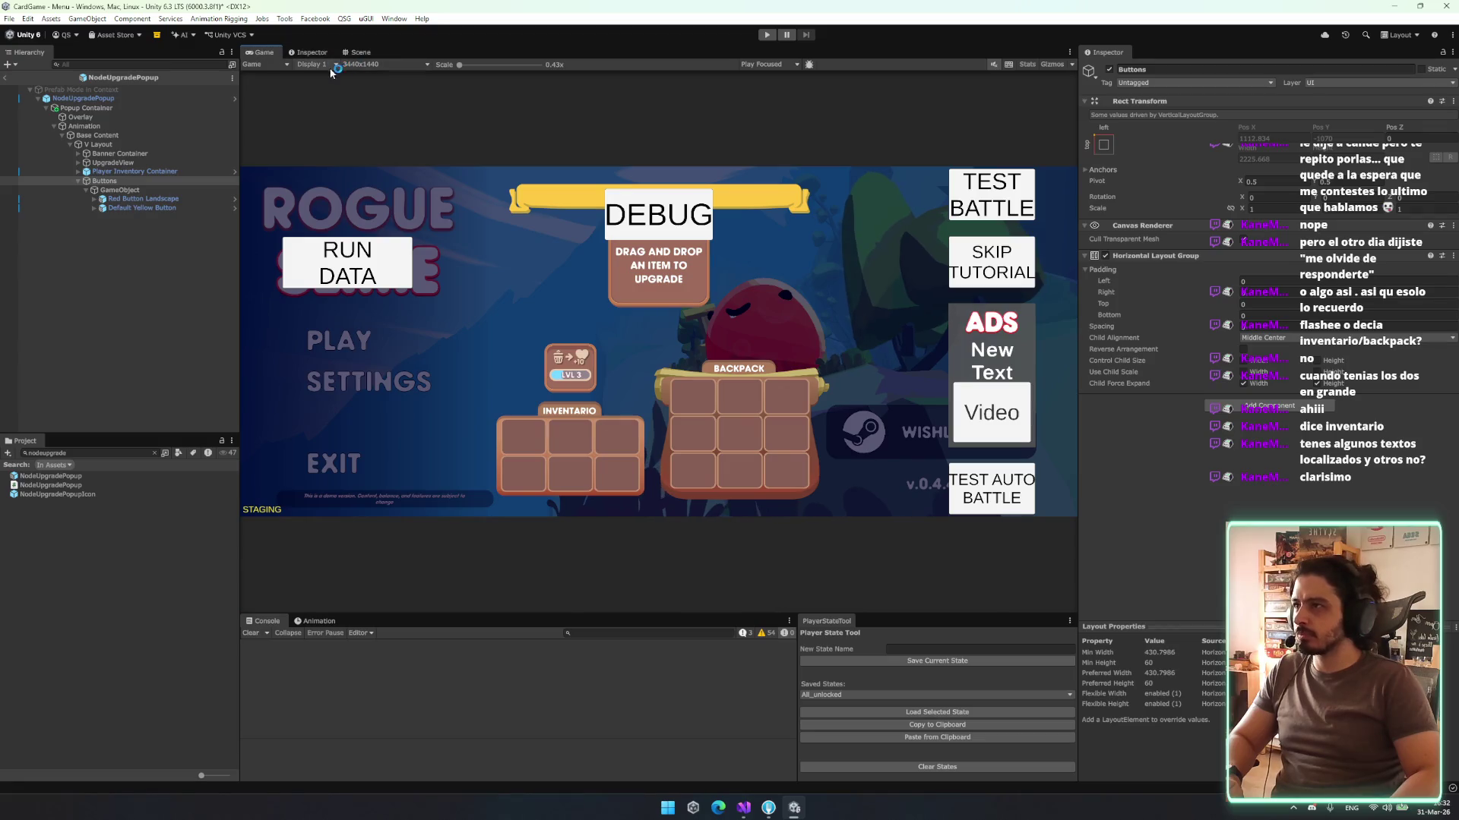
# - In the Scene view, give V Layout the stretch-stretch anchor preset so it fills the popup
pyautogui.click(363, 53)
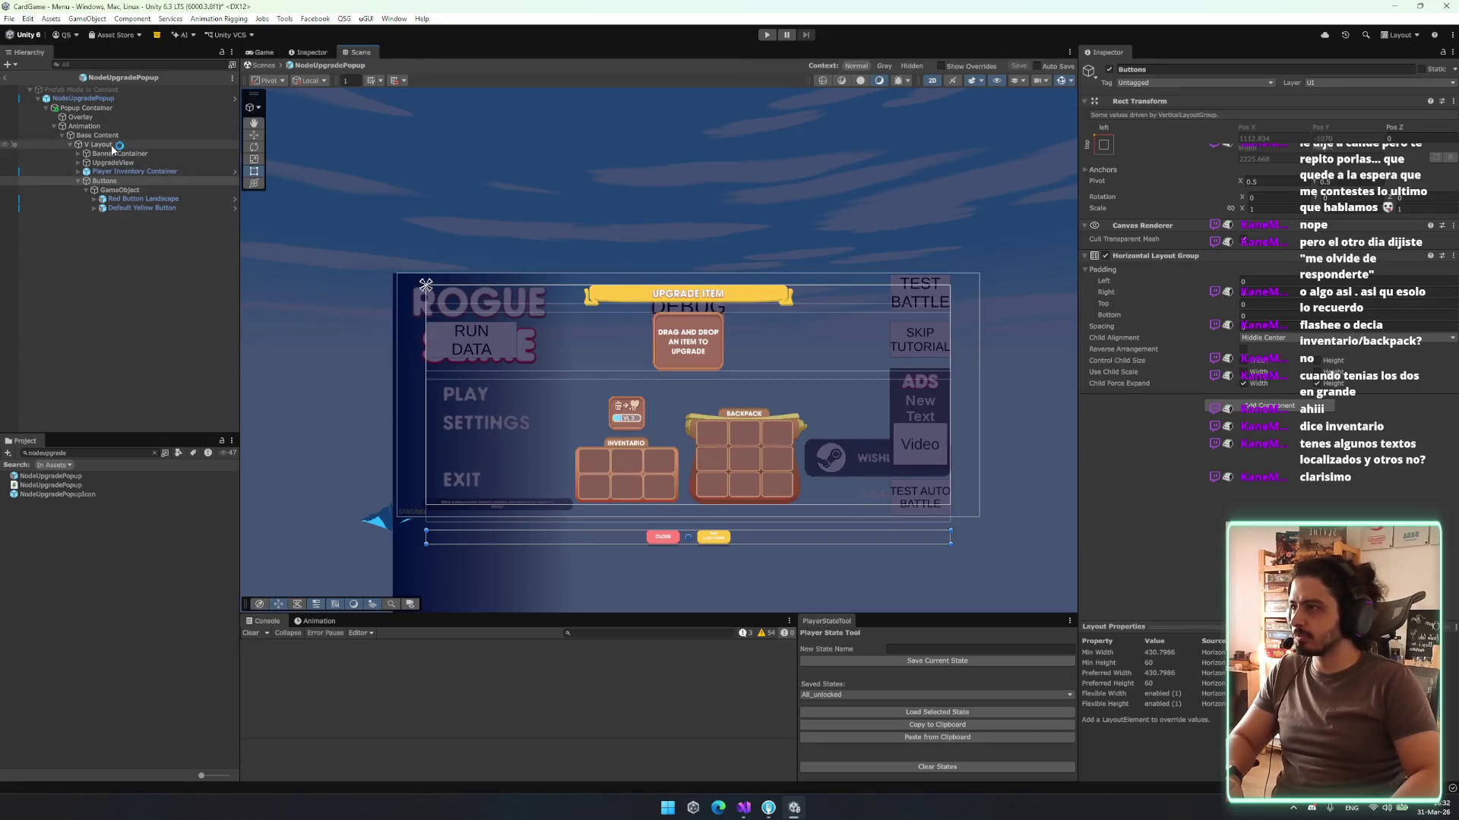
pyautogui.click(101, 145)
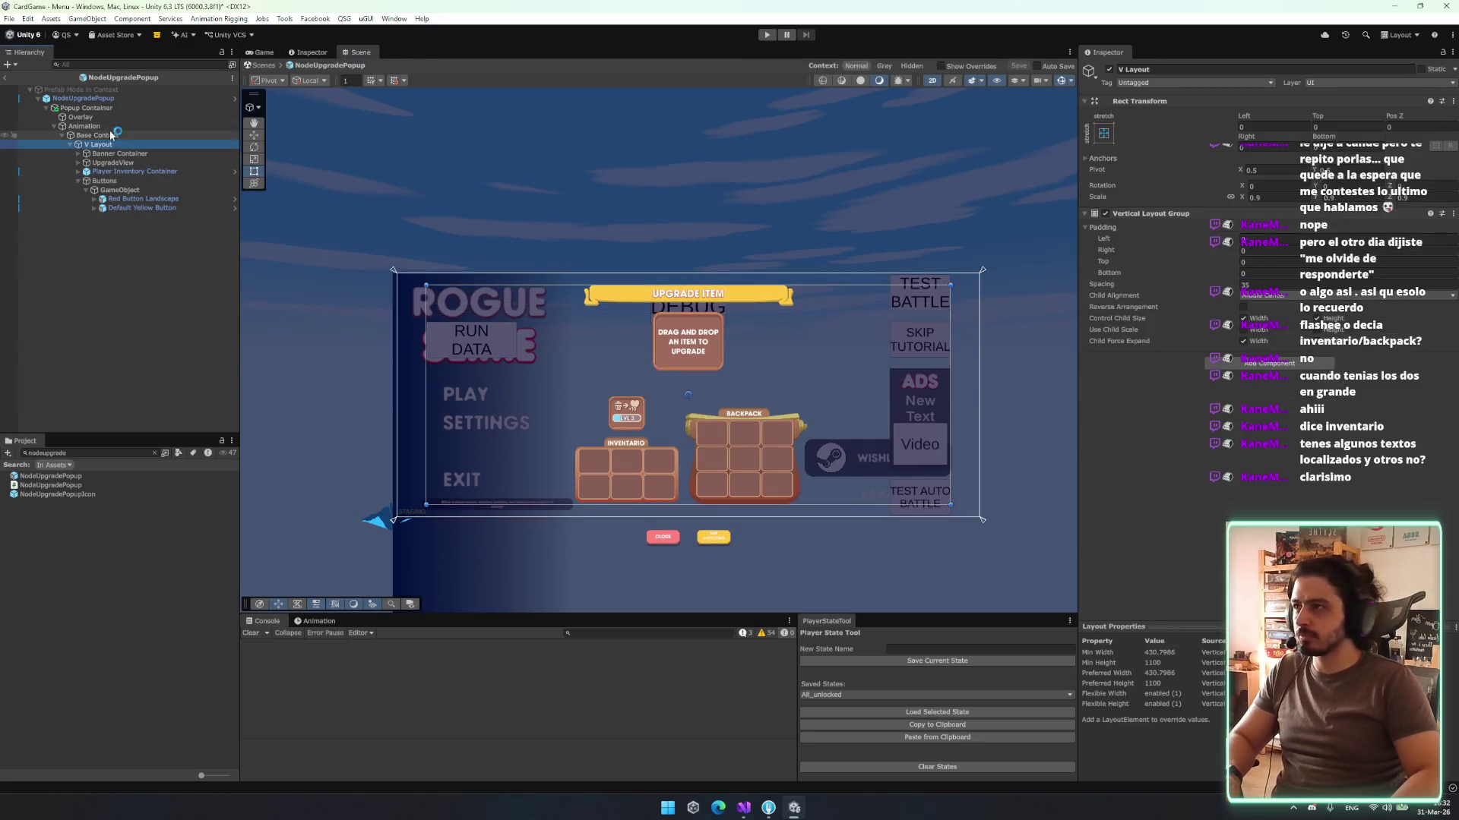
pyautogui.click(1110, 135)
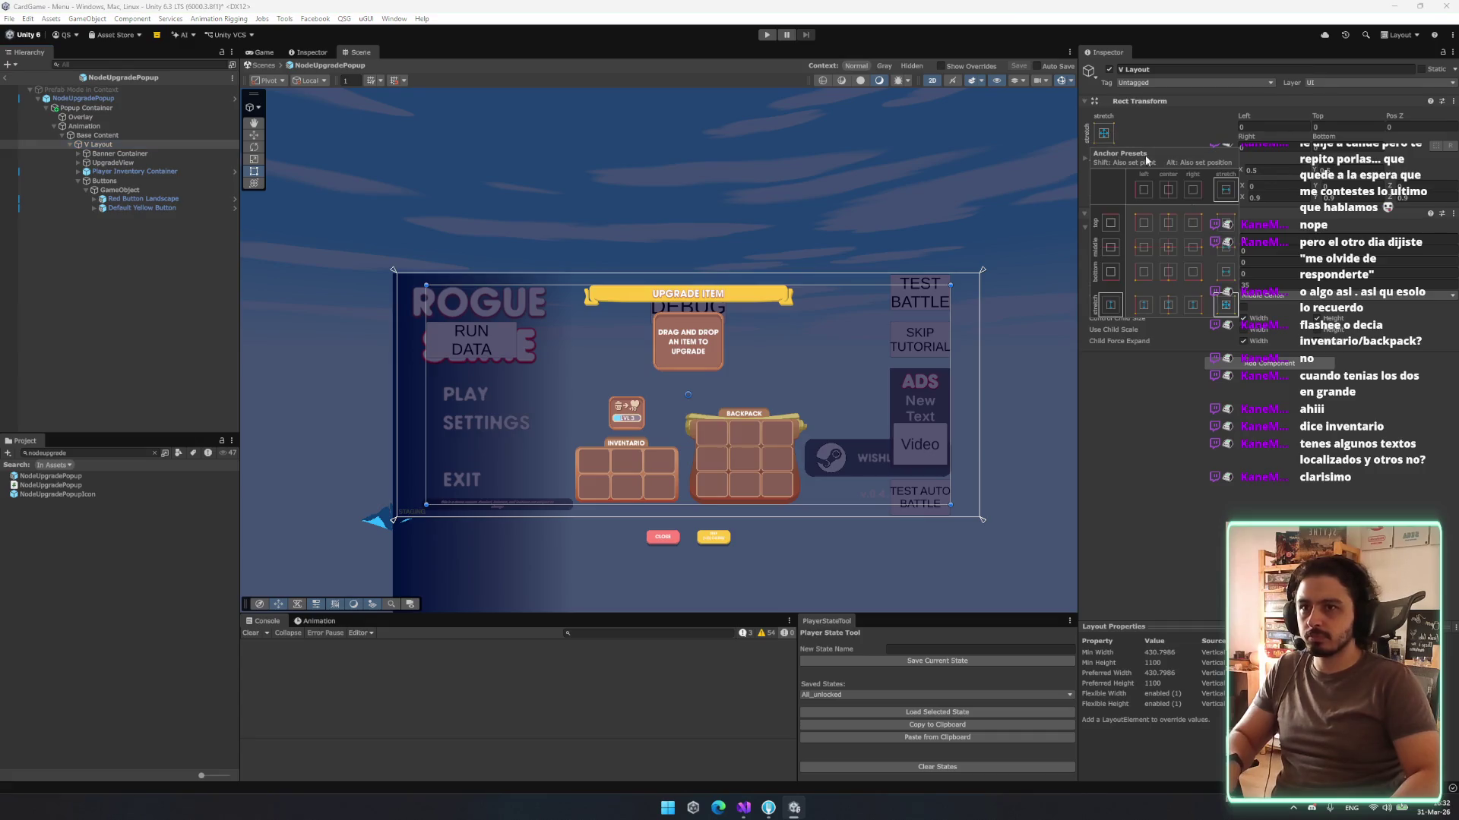
pyautogui.click(1225, 305)
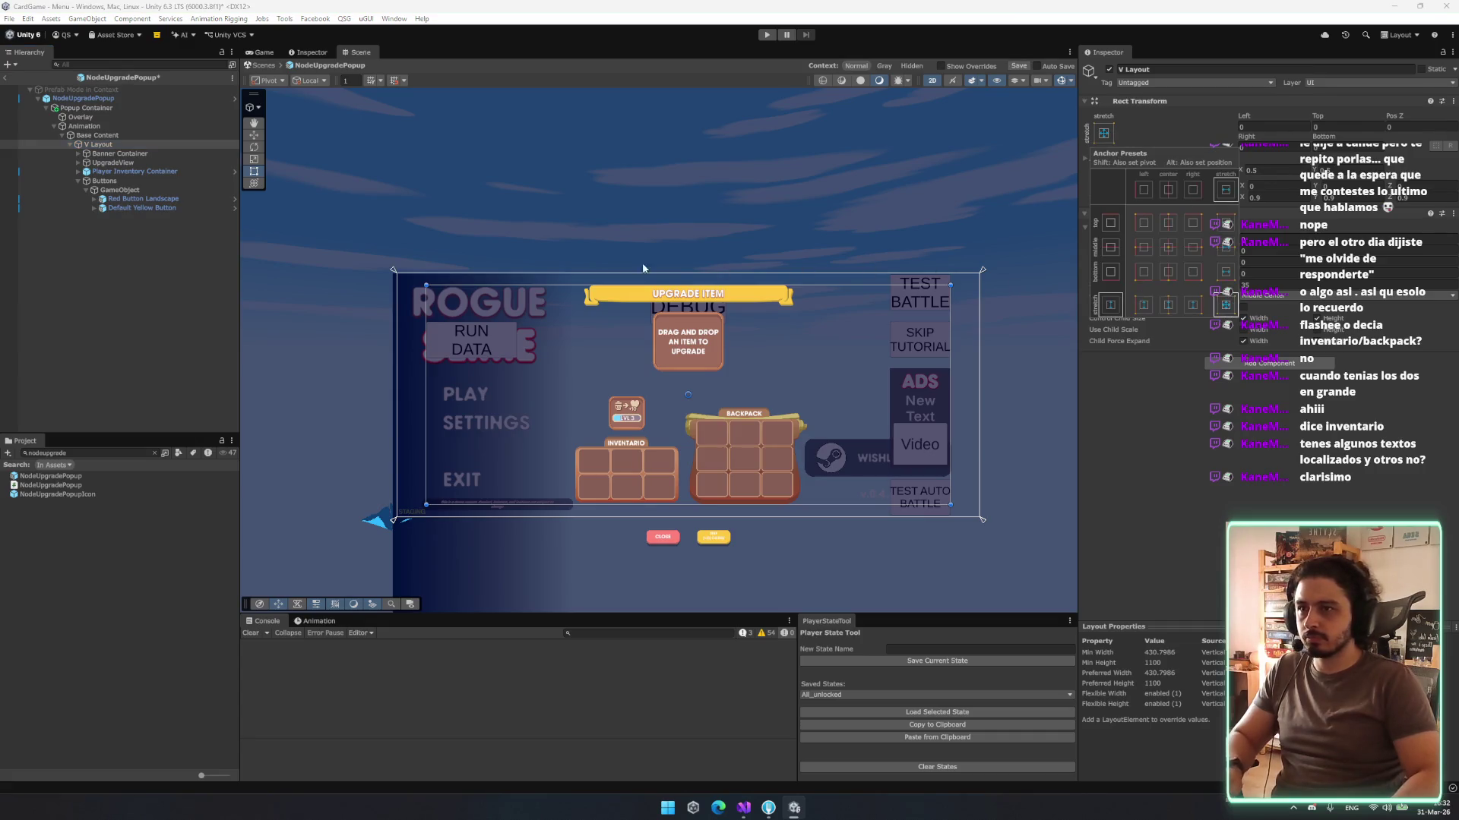
pyautogui.click(113, 181)
pyautogui.press('Left')
pyautogui.press('Left')
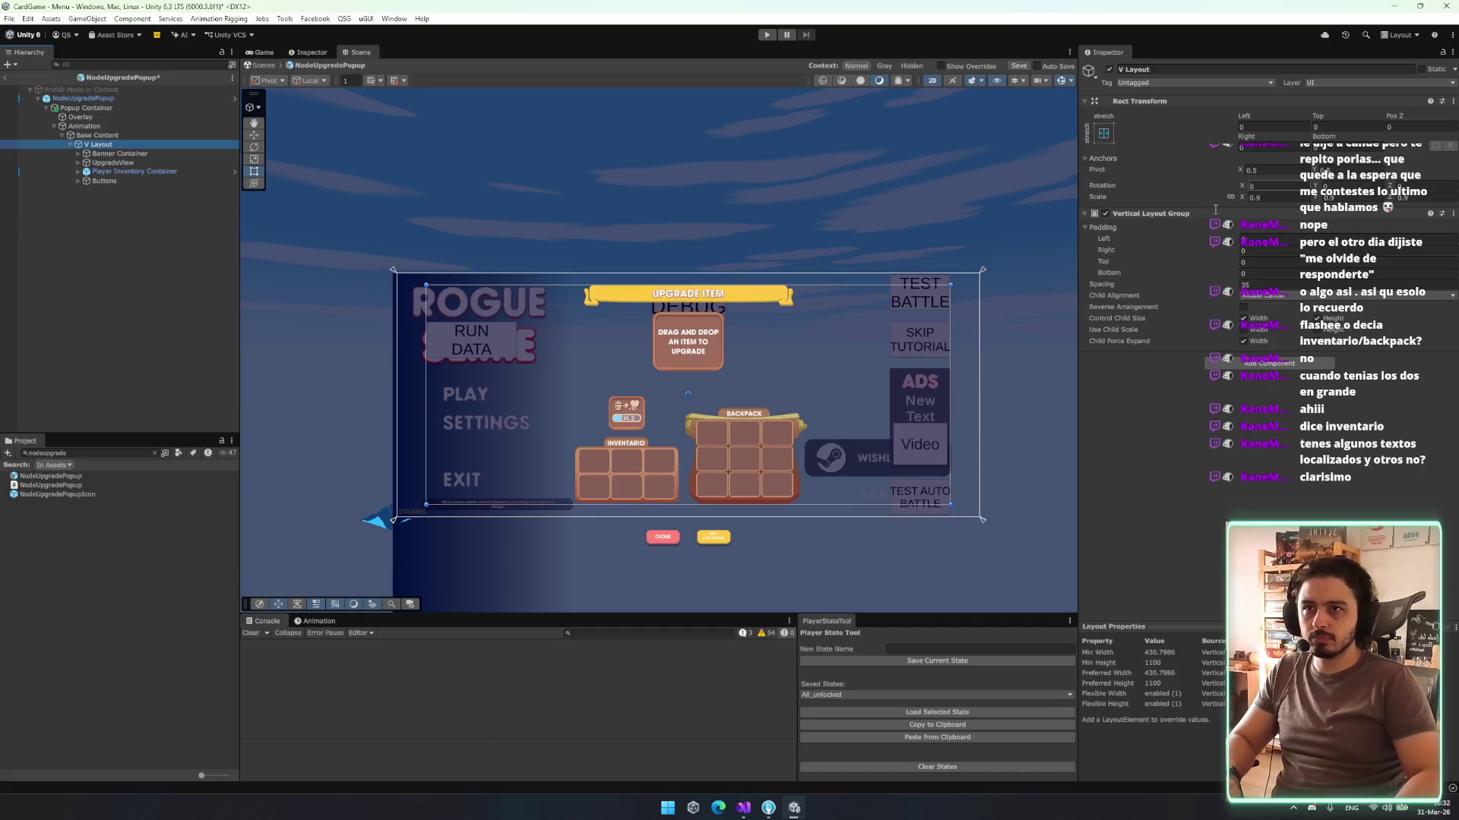
# - Add a Layout Element component to Buttons and select Player Inventory Container to see its layout
pyautogui.scroll(2, 548, 314)
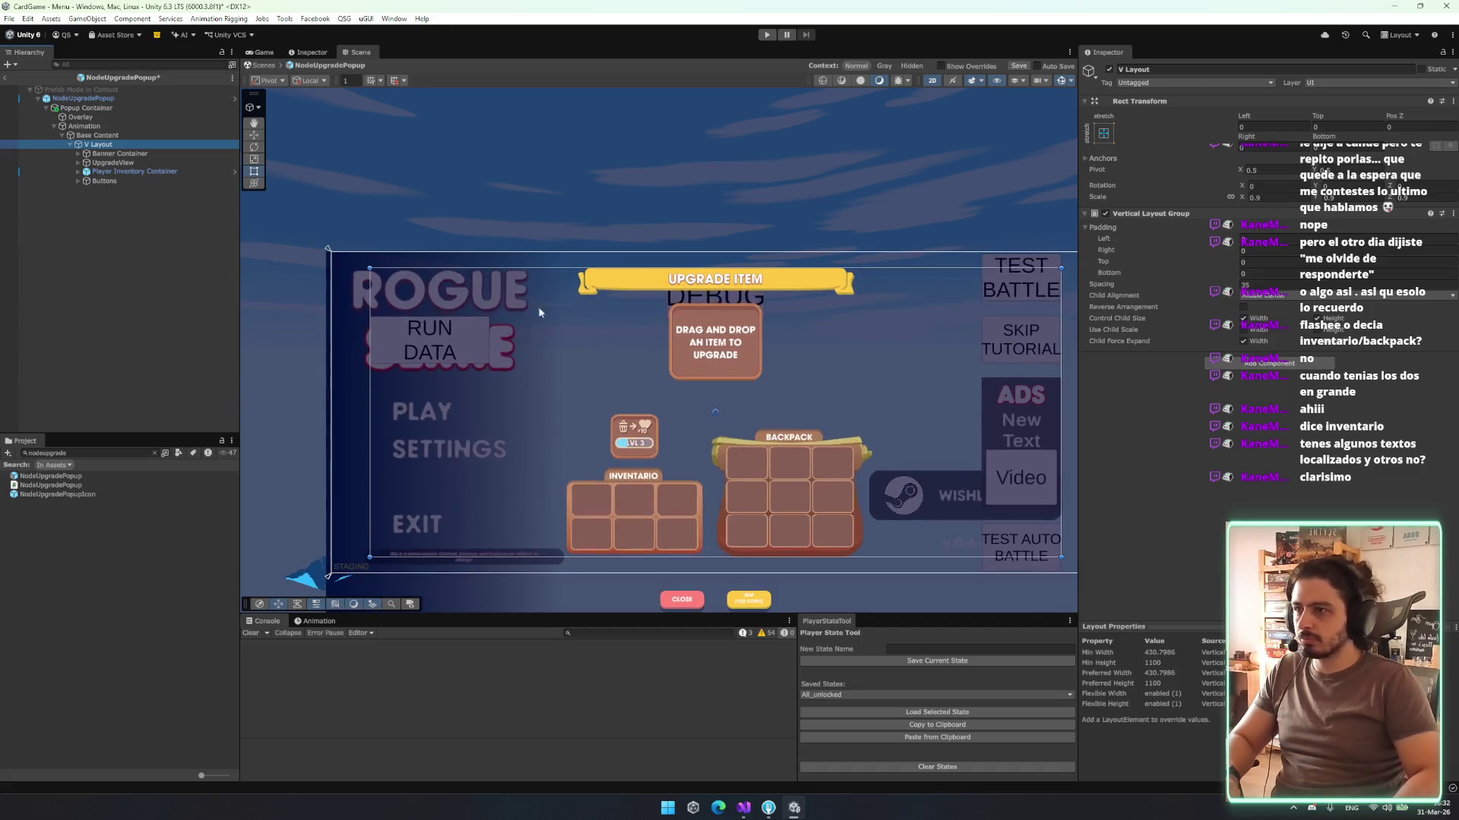
pyautogui.click(111, 180)
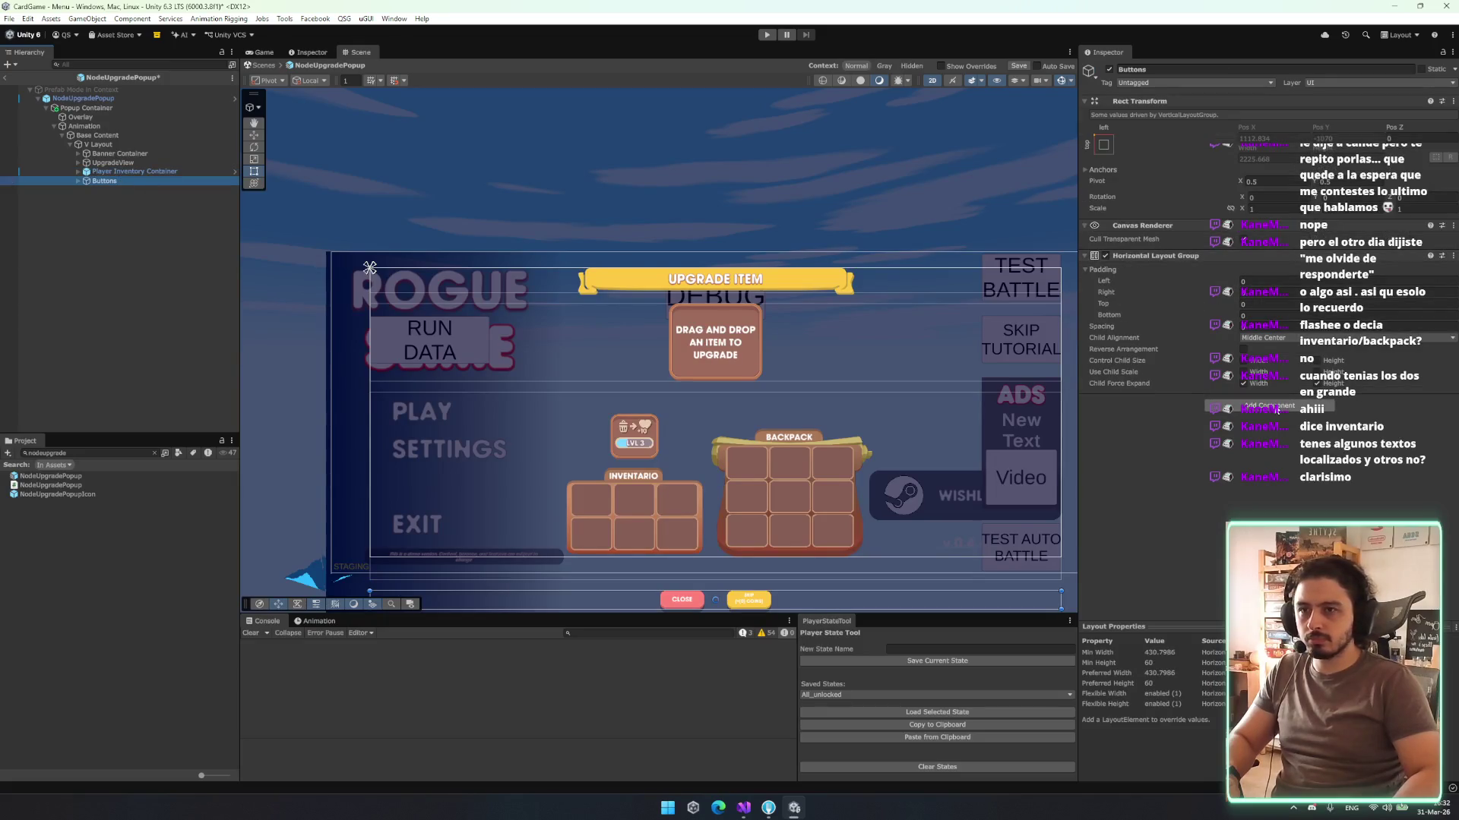
pyautogui.click(1272, 406)
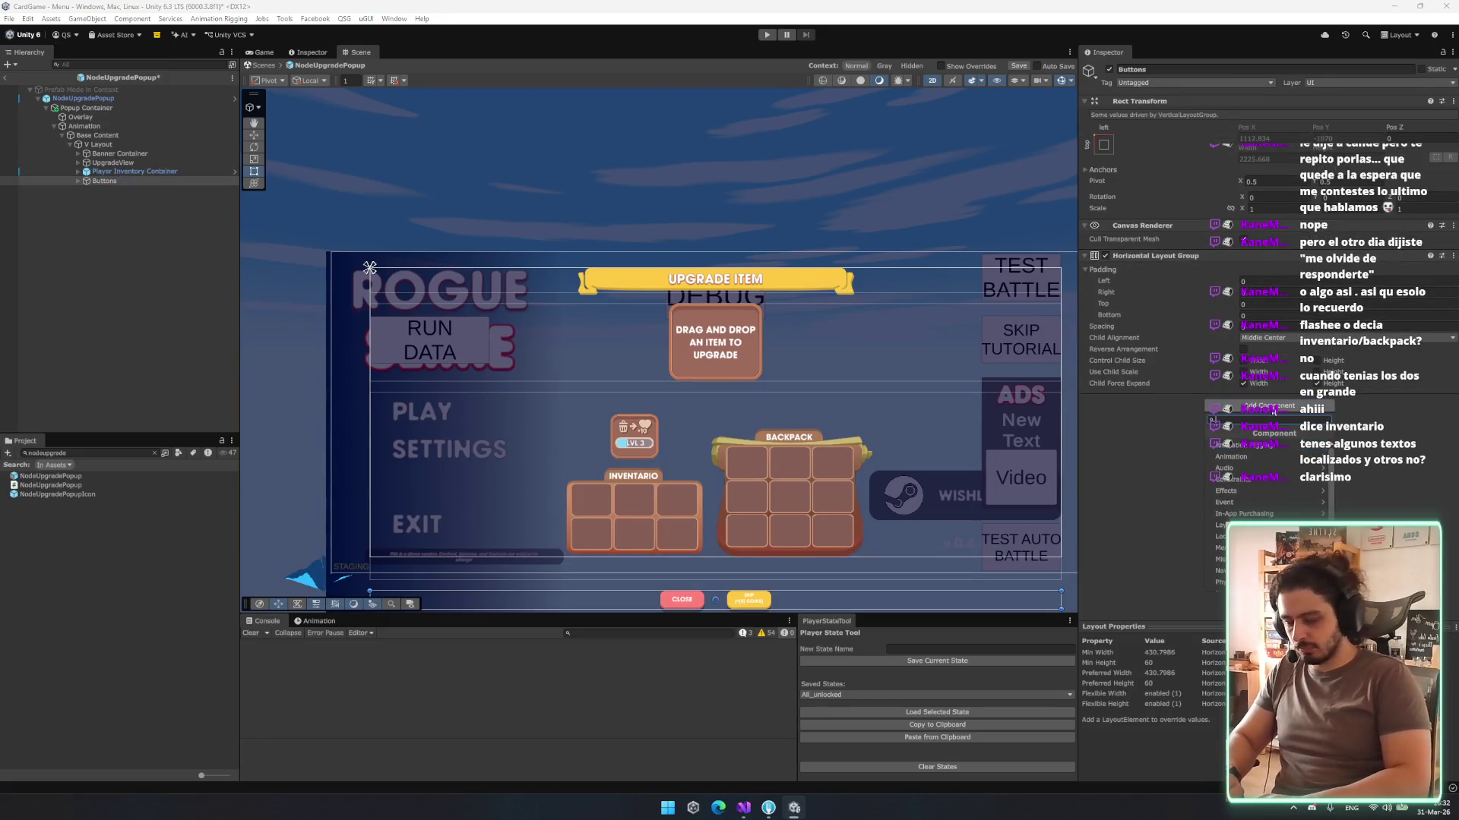
pyautogui.write('yout')
pyautogui.press('Return')
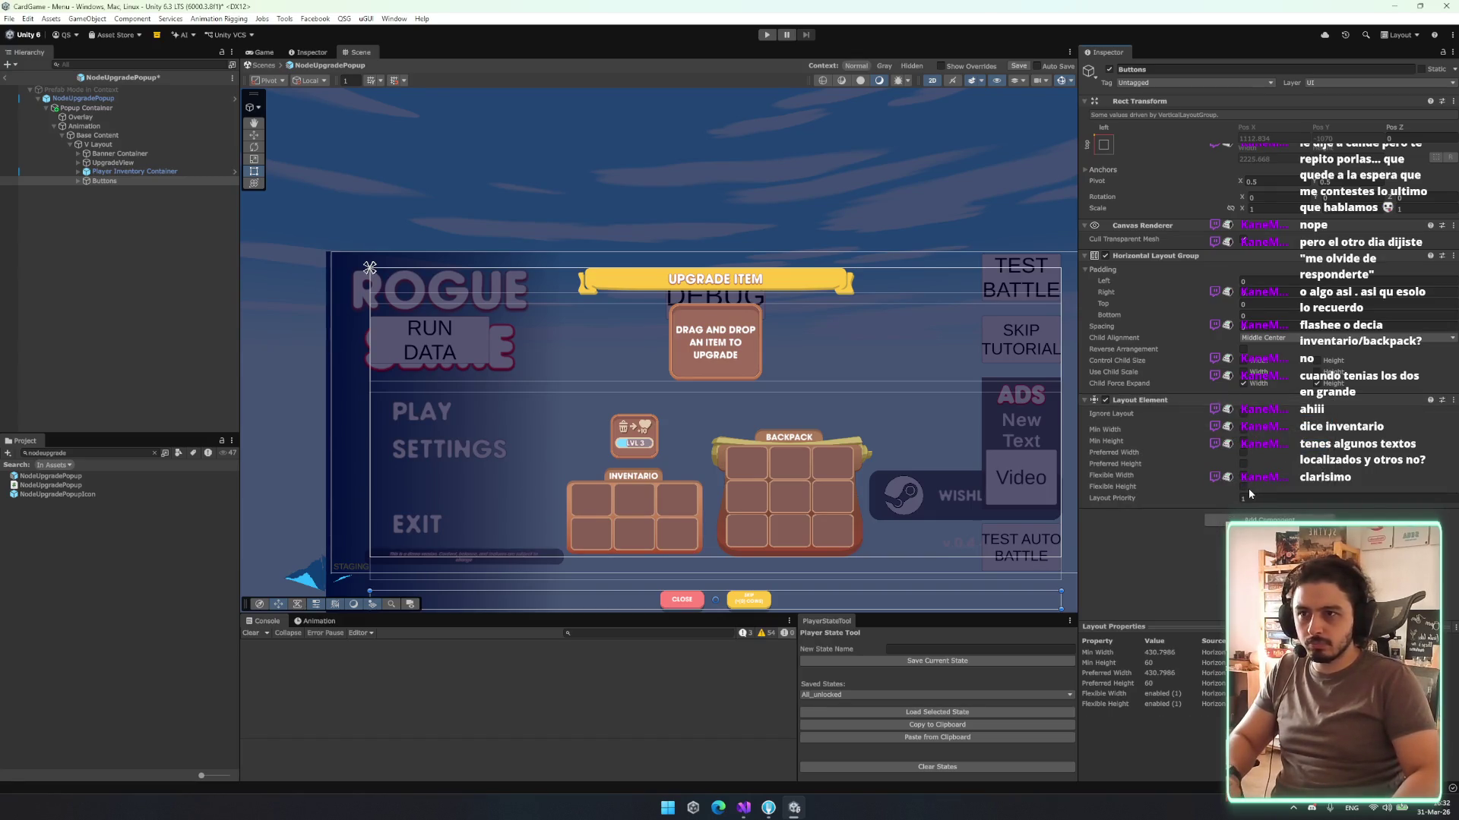
pyautogui.click(161, 173)
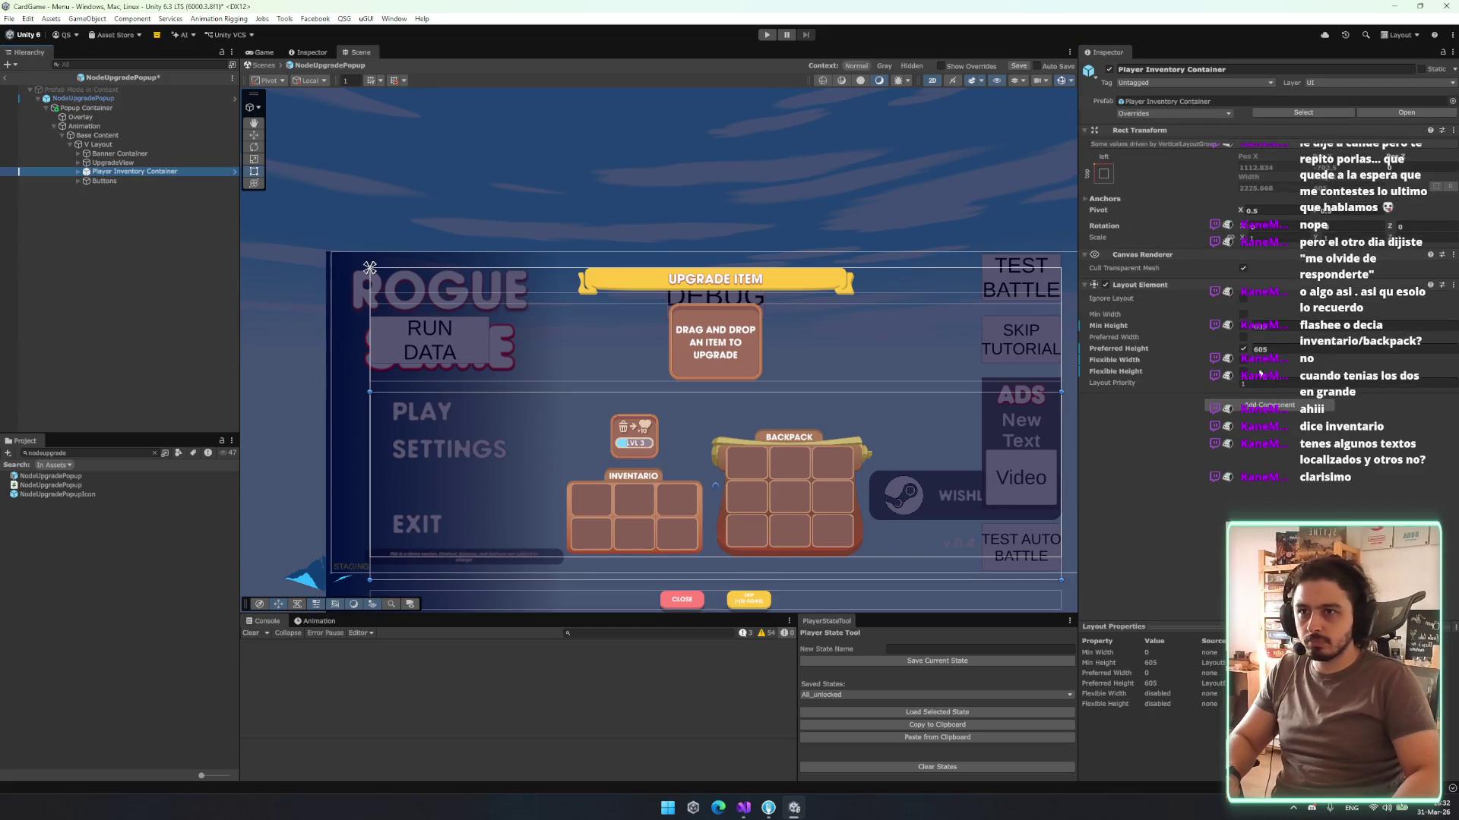
# - Enable Min Height 300 on Player Inventory Container's Layout Element, keeping Preferred Height at 605
pyautogui.click(1245, 349)
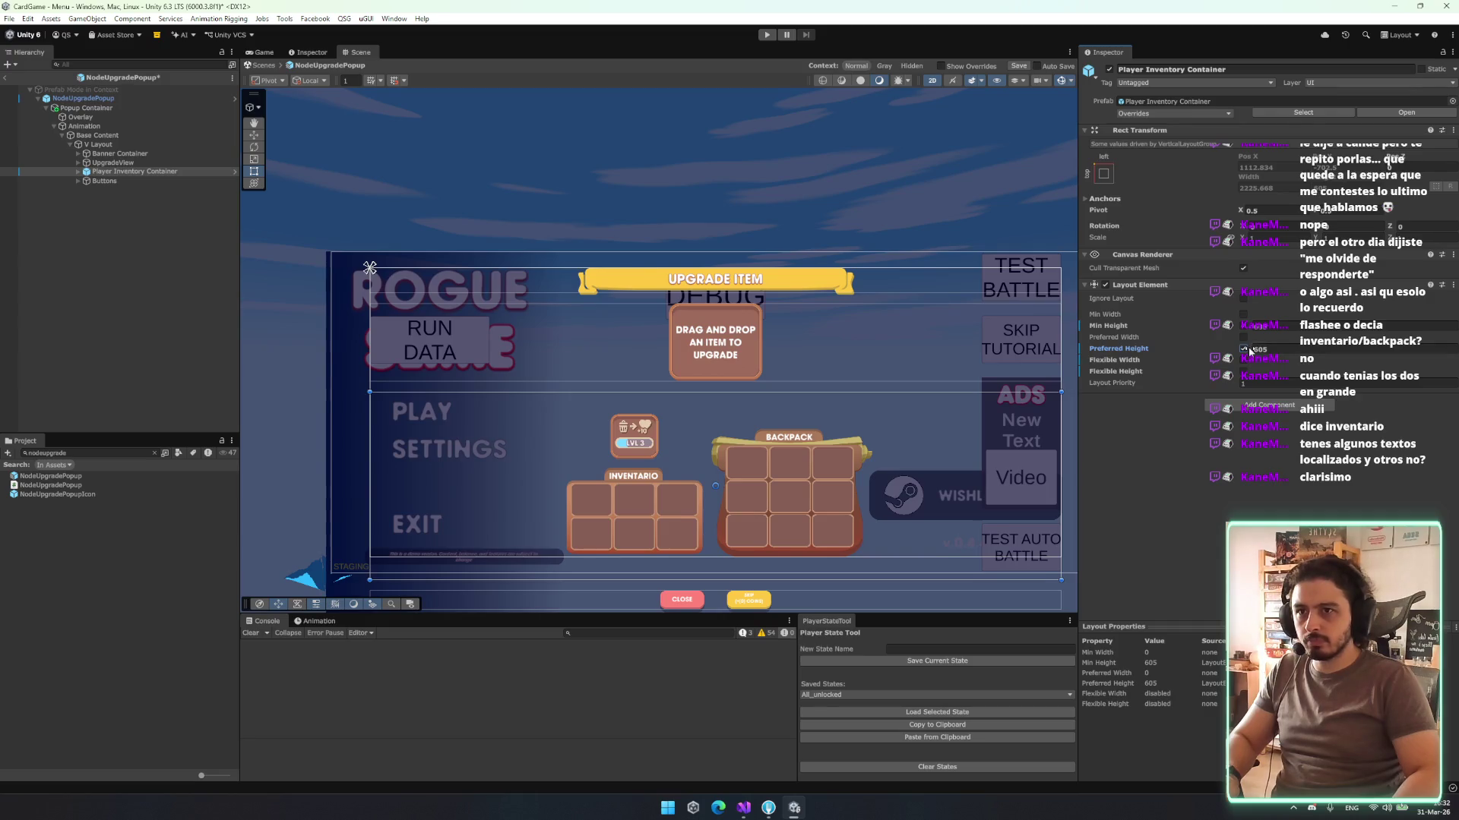
pyautogui.moveTo(1248, 351); pyautogui.dragTo(1048, 334)
pyautogui.moveTo(1451, 186); pyautogui.dragTo(1030, 315)
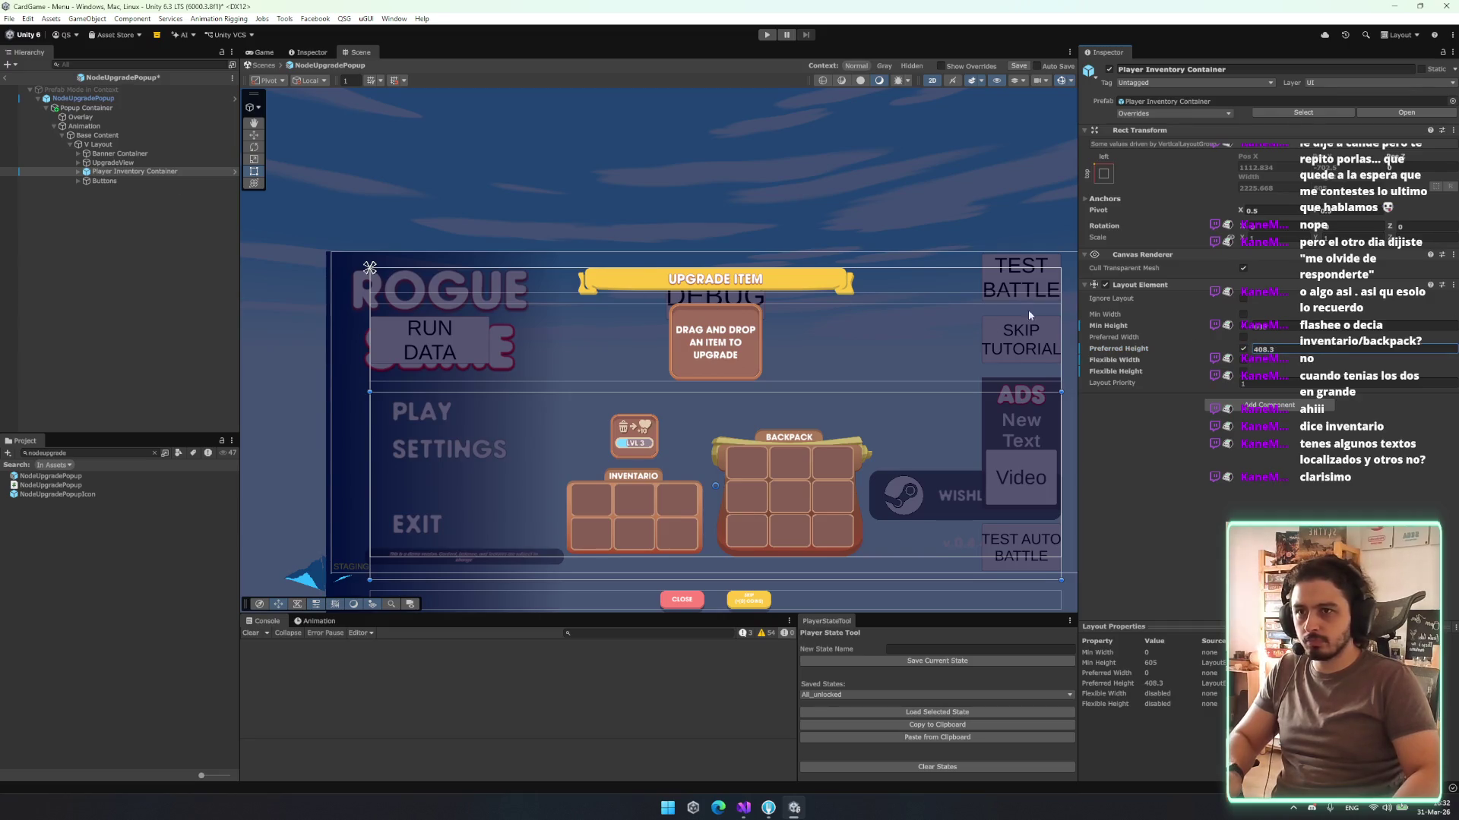
pyautogui.hotkey('ctrl', 'z')
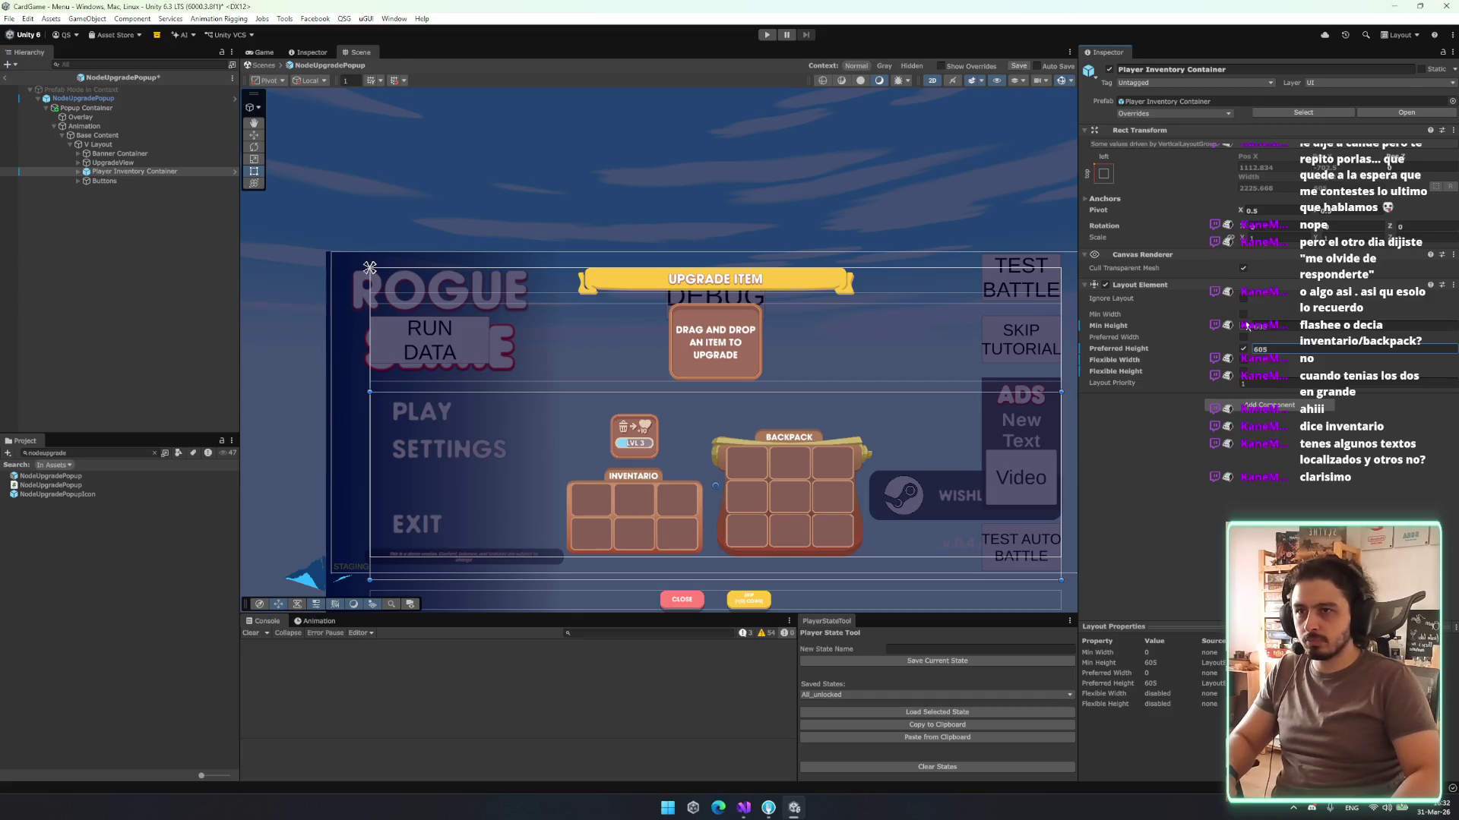
pyautogui.moveTo(1246, 326)
pyautogui.mouseDown()
pyautogui.moveTo(1158, 348)
pyautogui.moveTo(1246, 328)
pyautogui.mouseUp()
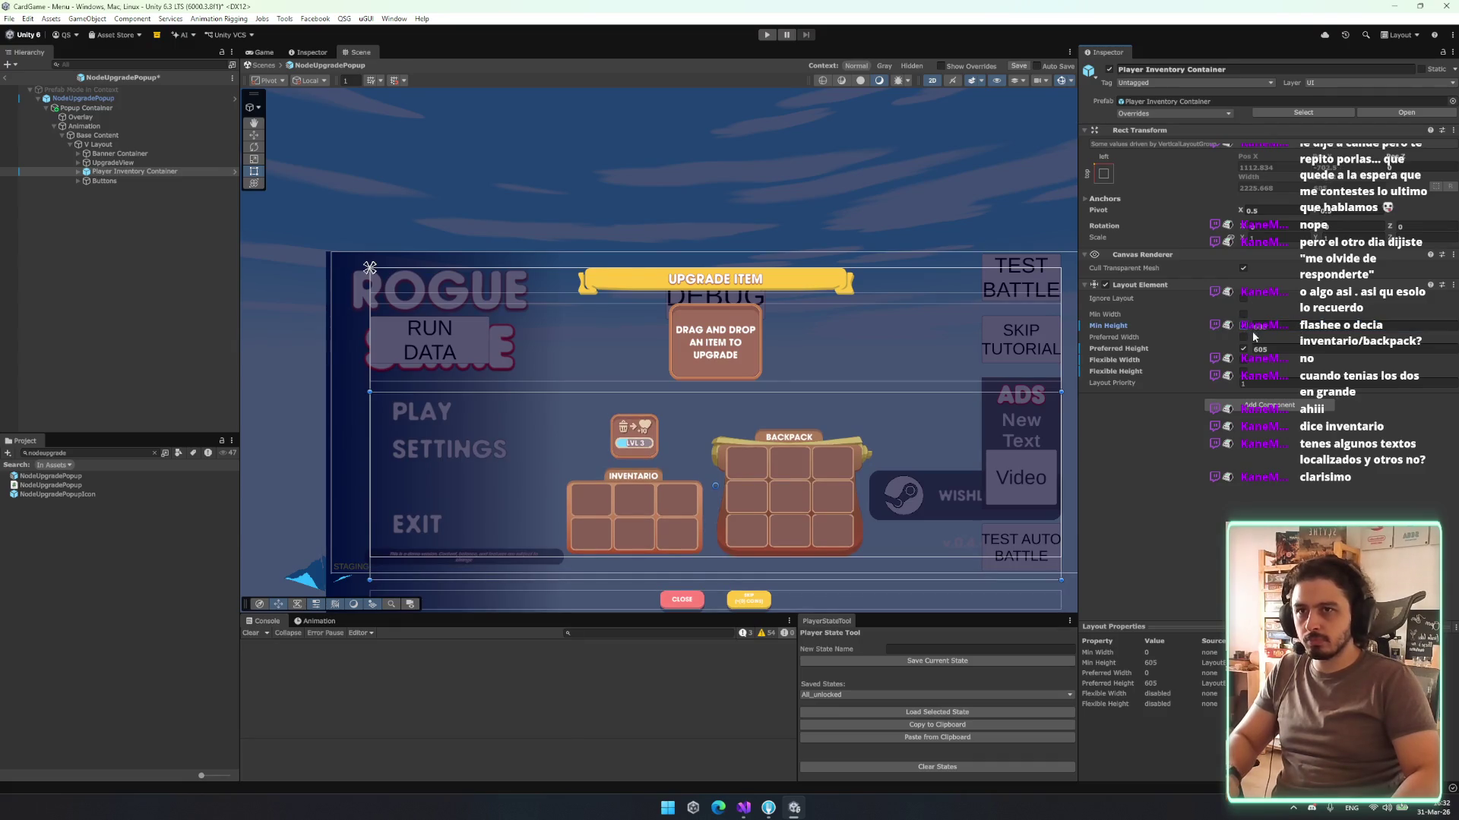
pyautogui.moveTo(1250, 332); pyautogui.dragTo(1032, 318)
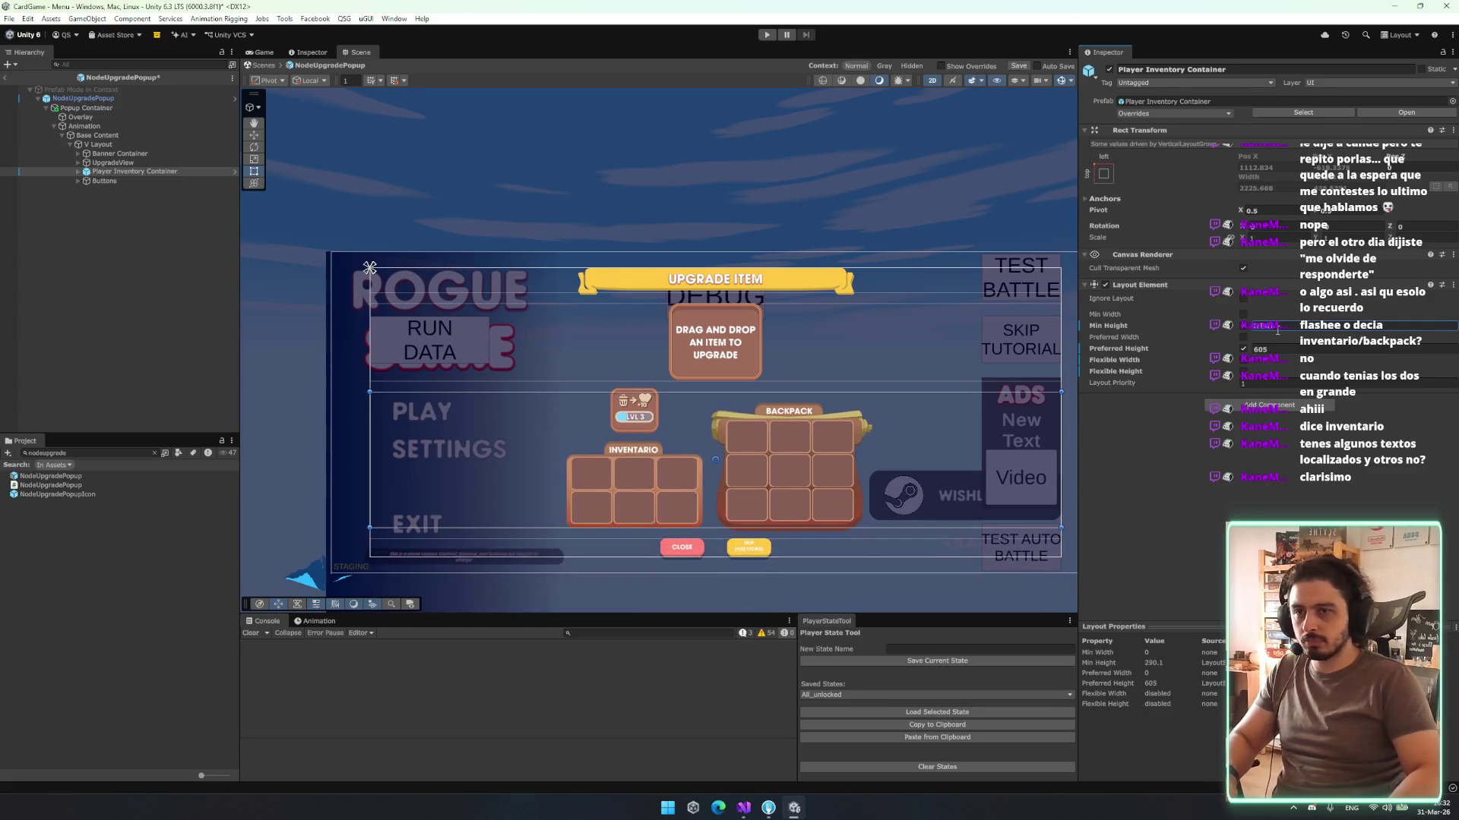
pyautogui.write('300')
pyautogui.press('Return')
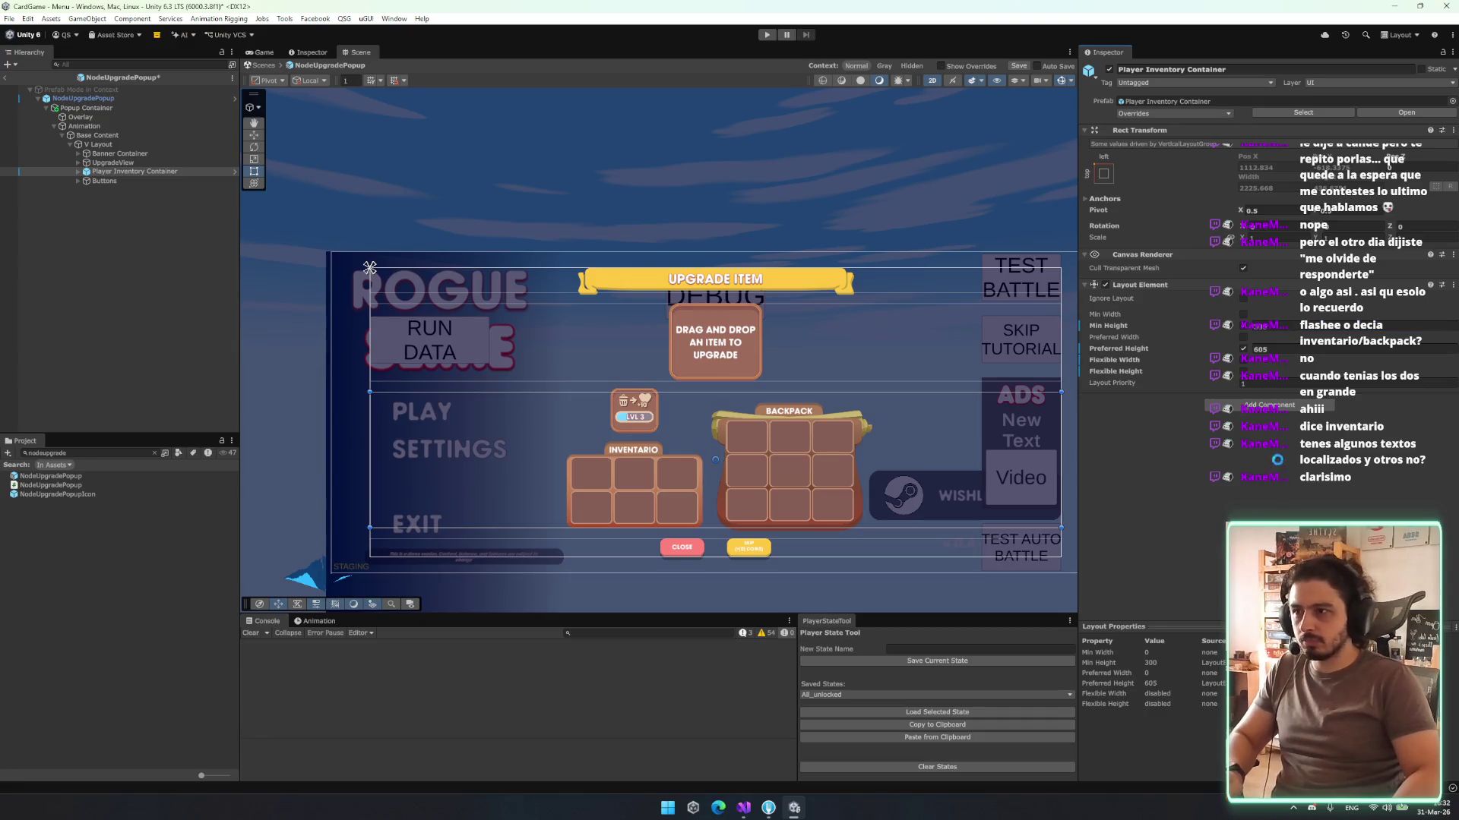
# - Preview the popup at 16:9, 16:10 and 4K UHD (3840x2160), then exit prefab mode to the Menu scene
pyautogui.click(260, 53)
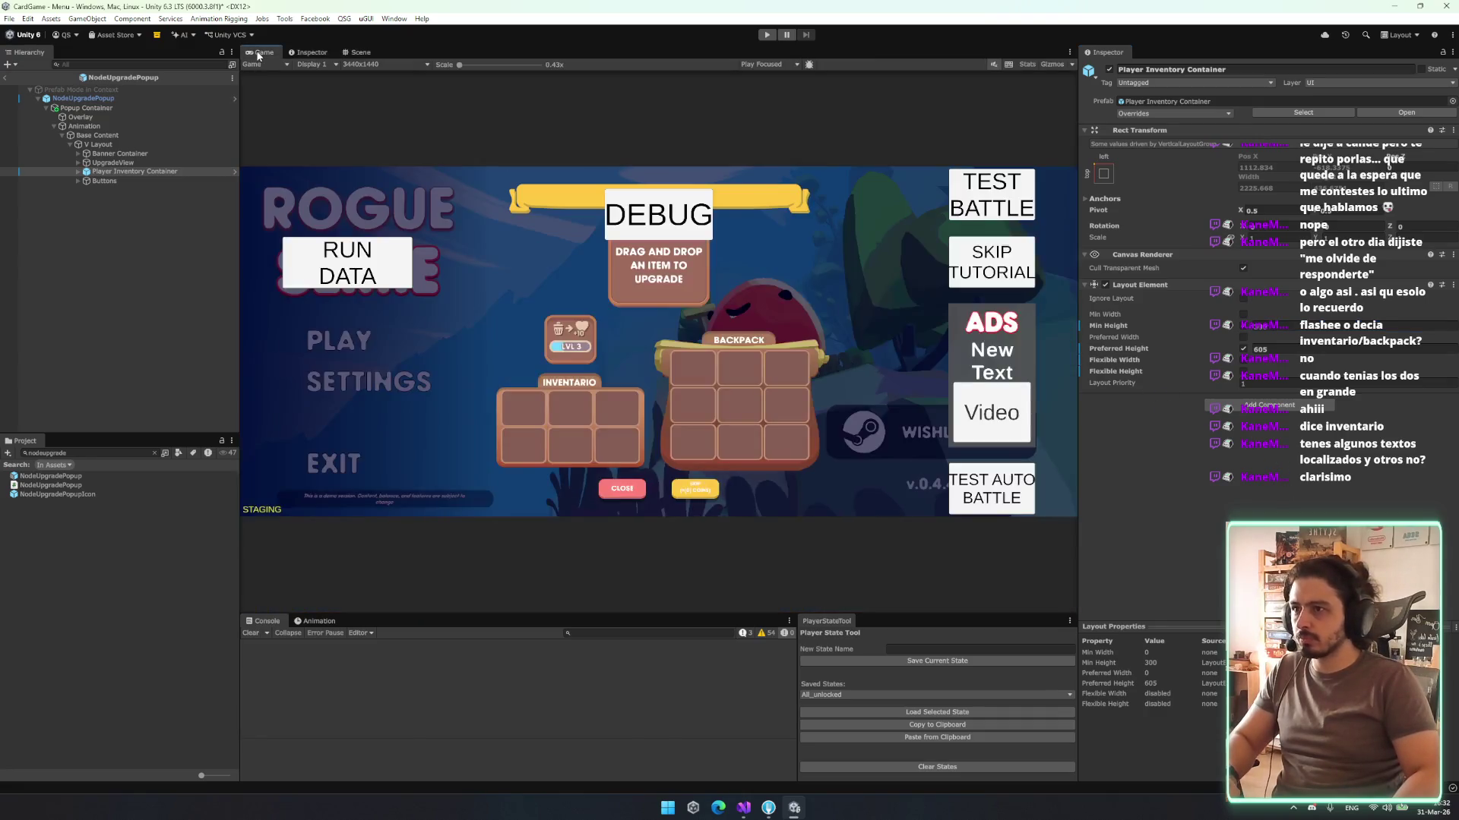
pyautogui.click(377, 67)
pyautogui.click(385, 114)
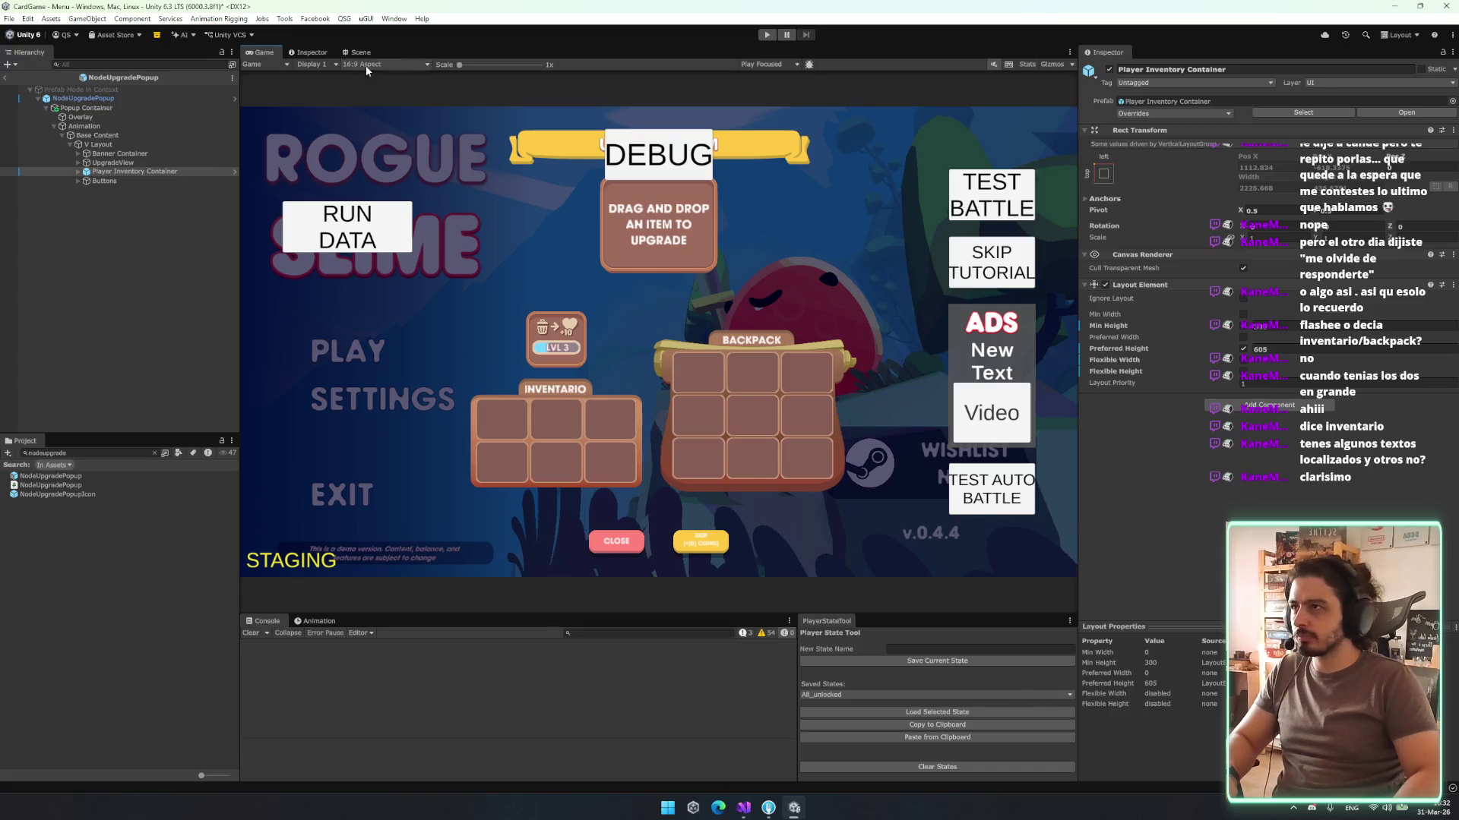
pyautogui.click(367, 65)
pyautogui.click(383, 106)
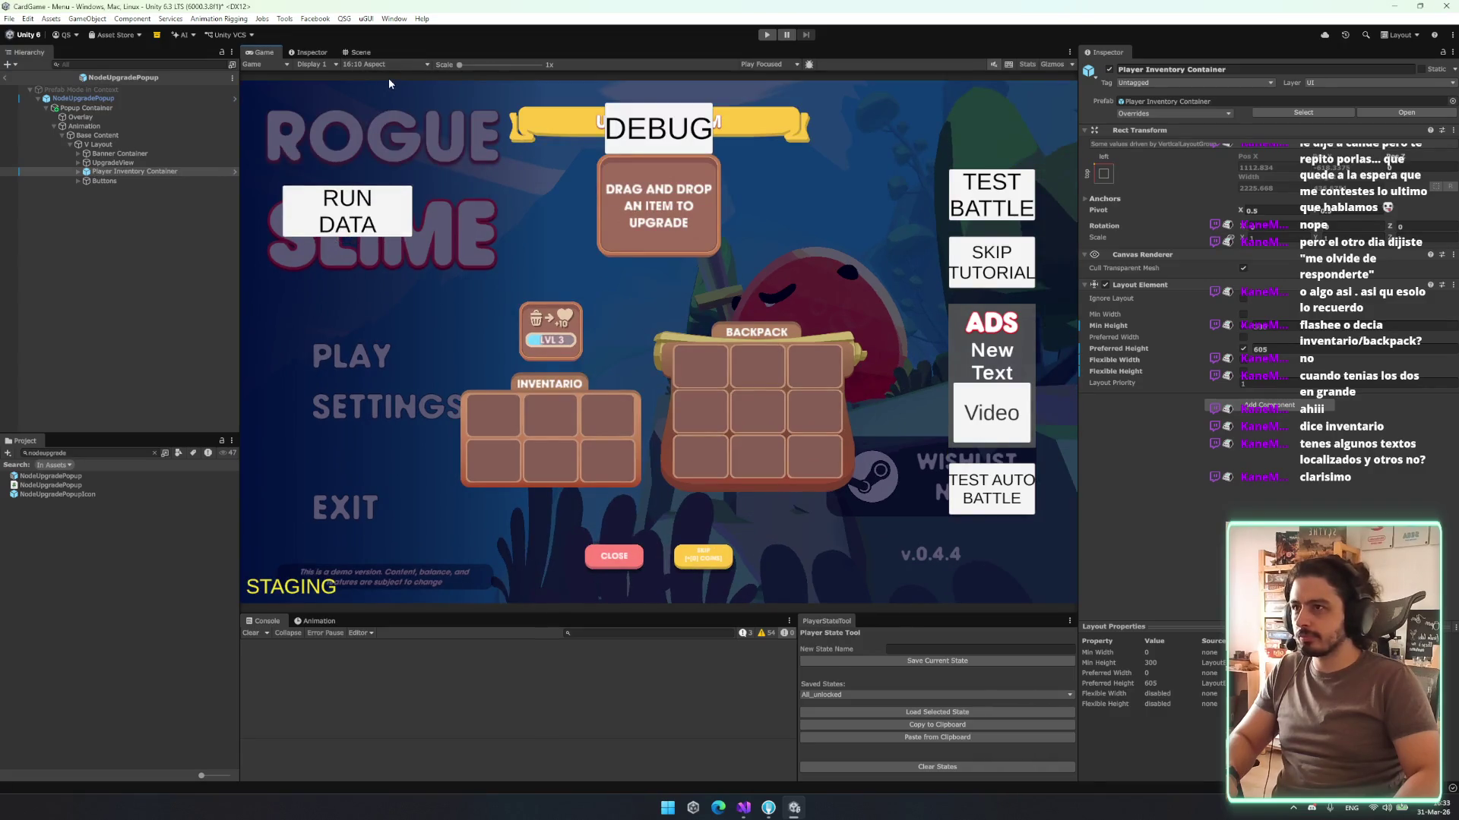
pyautogui.click(380, 66)
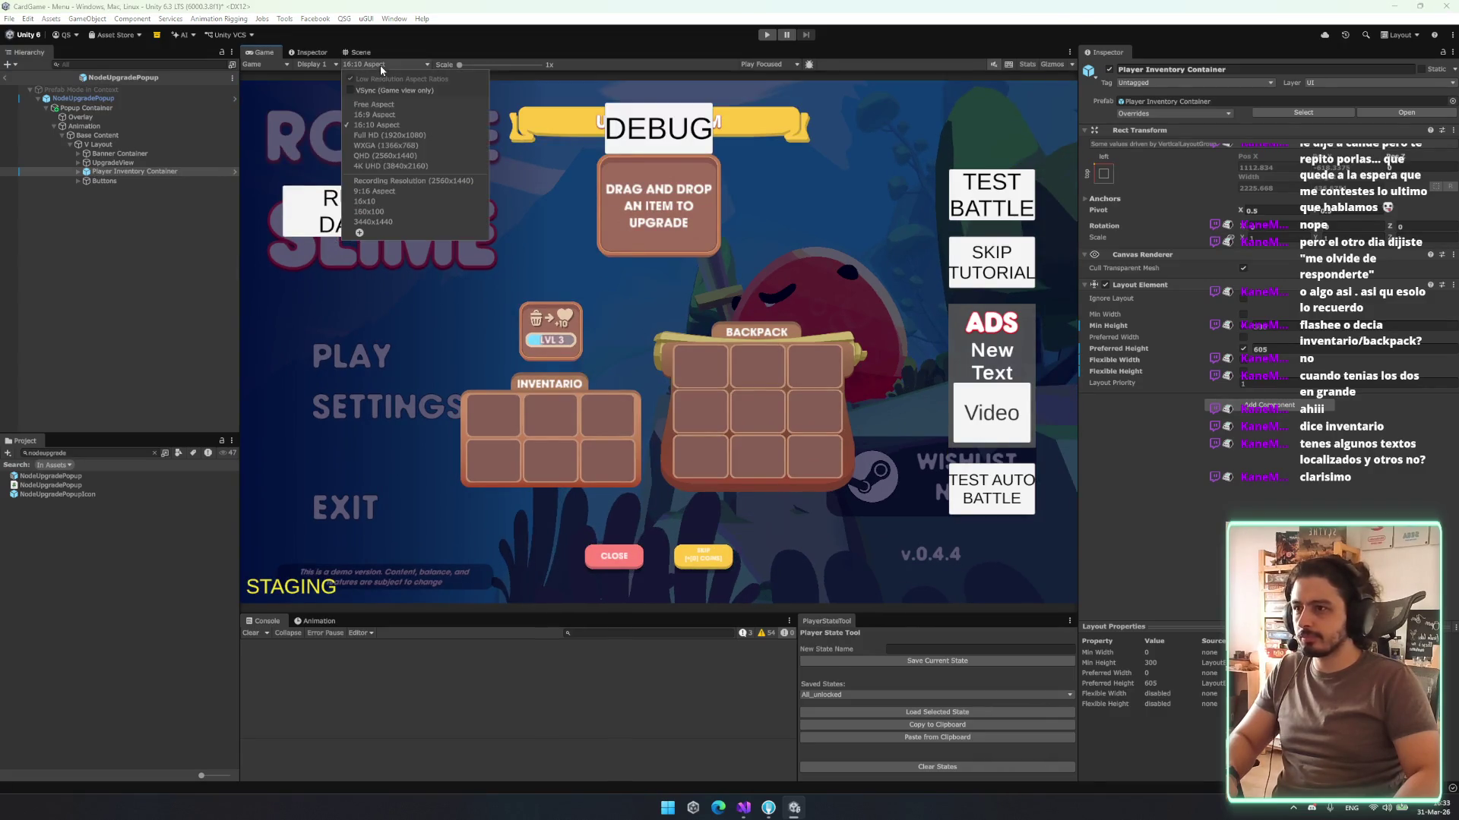
pyautogui.click(387, 166)
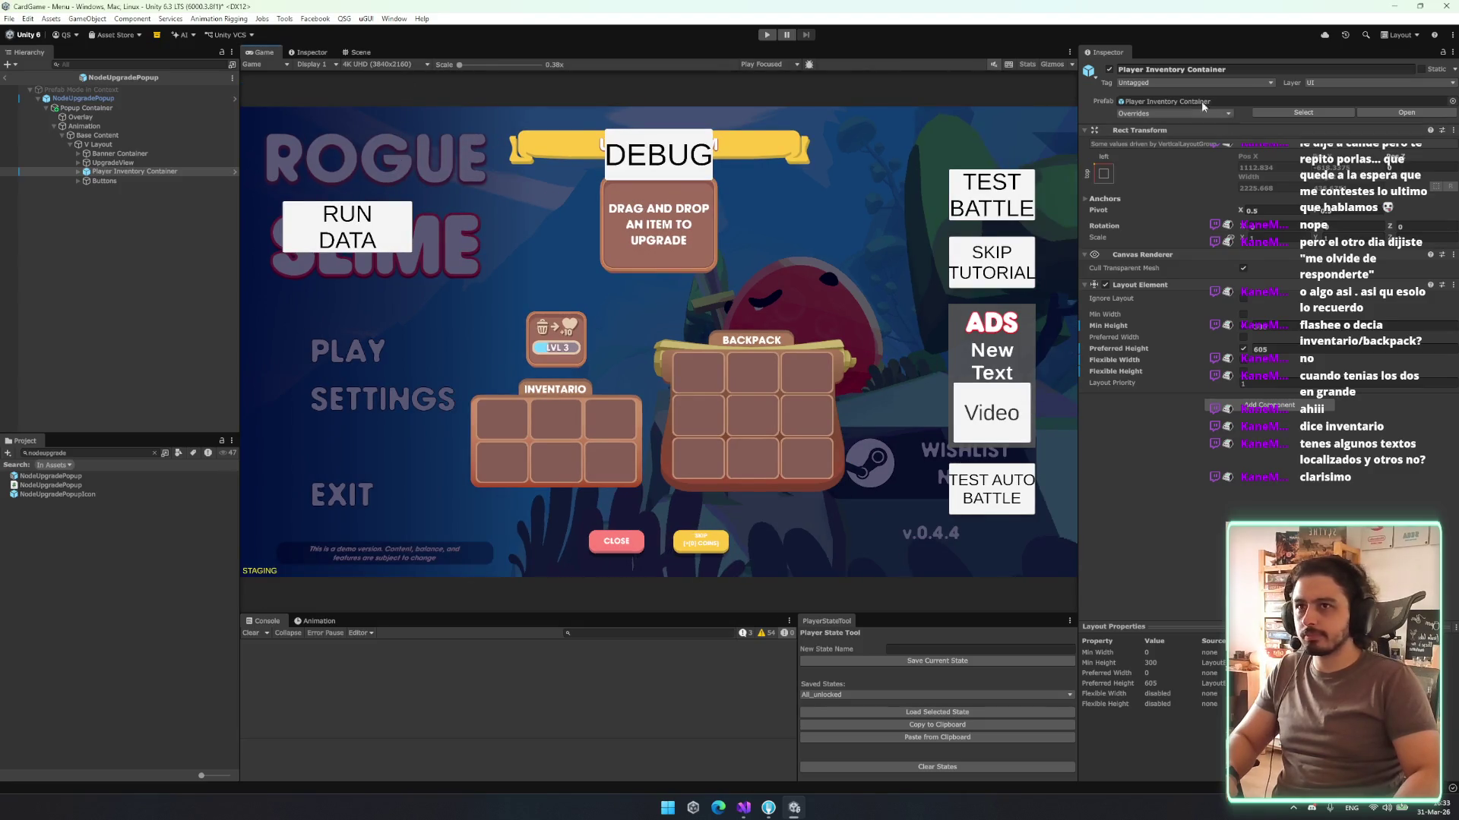
pyautogui.click(5, 77)
pyautogui.click(107, 176)
# - Find DebugManager by searching 'debu' in the Hierarchy and deactivate it to hide the DEBUG overlay
pyautogui.click(126, 193)
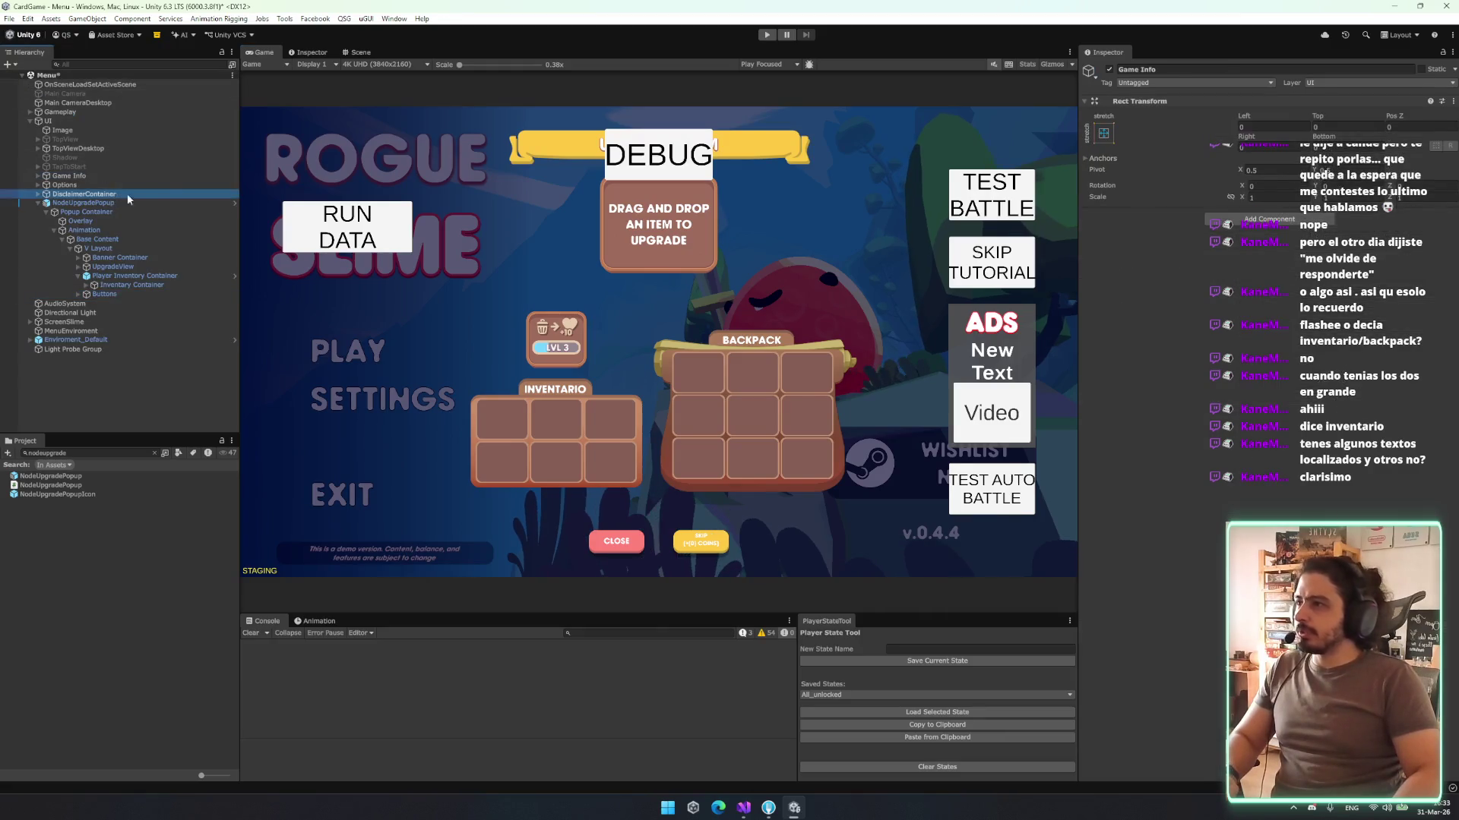
pyautogui.click(95, 103)
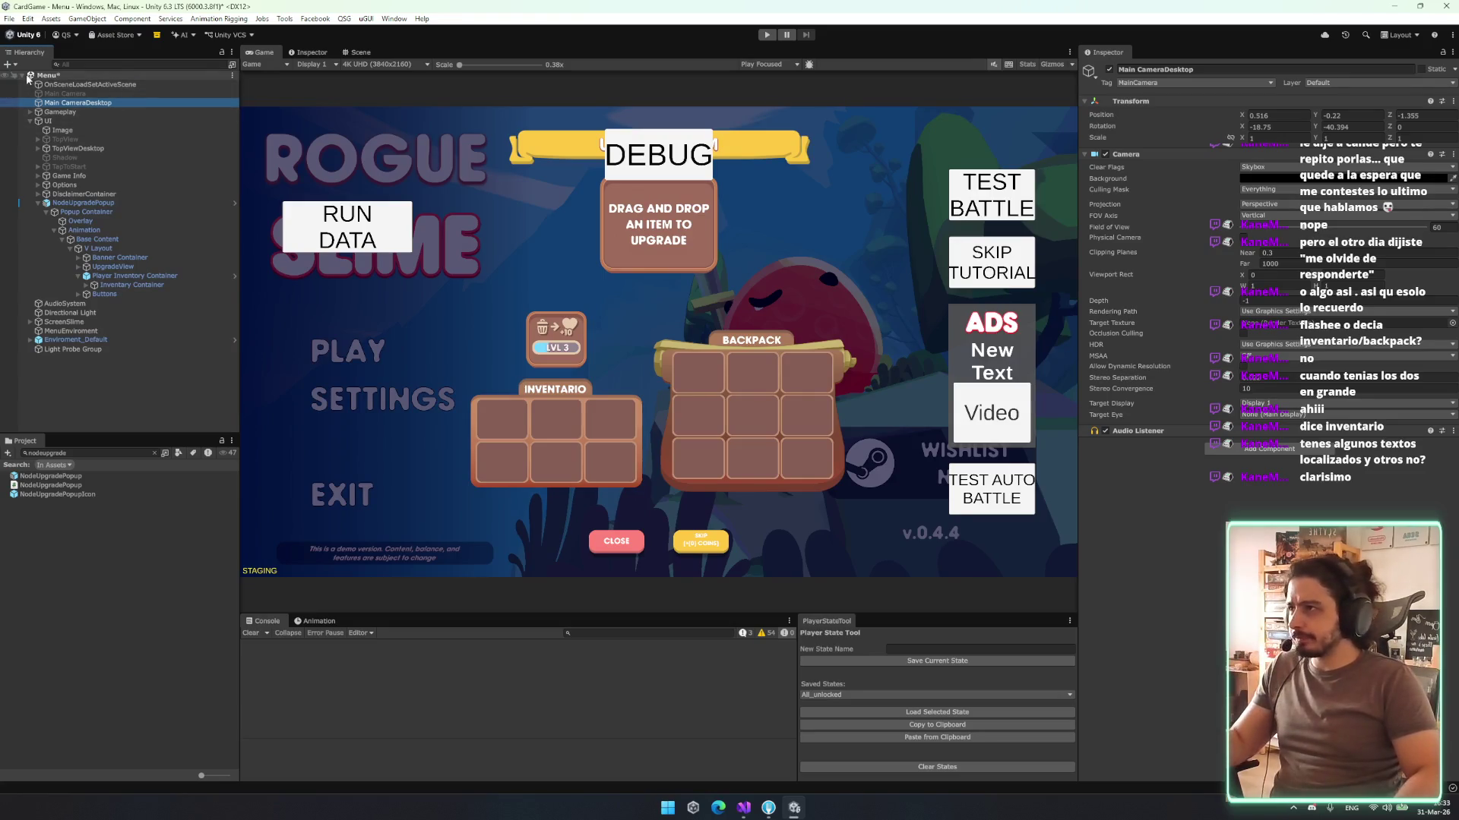
pyautogui.click(122, 65)
pyautogui.write('debu')
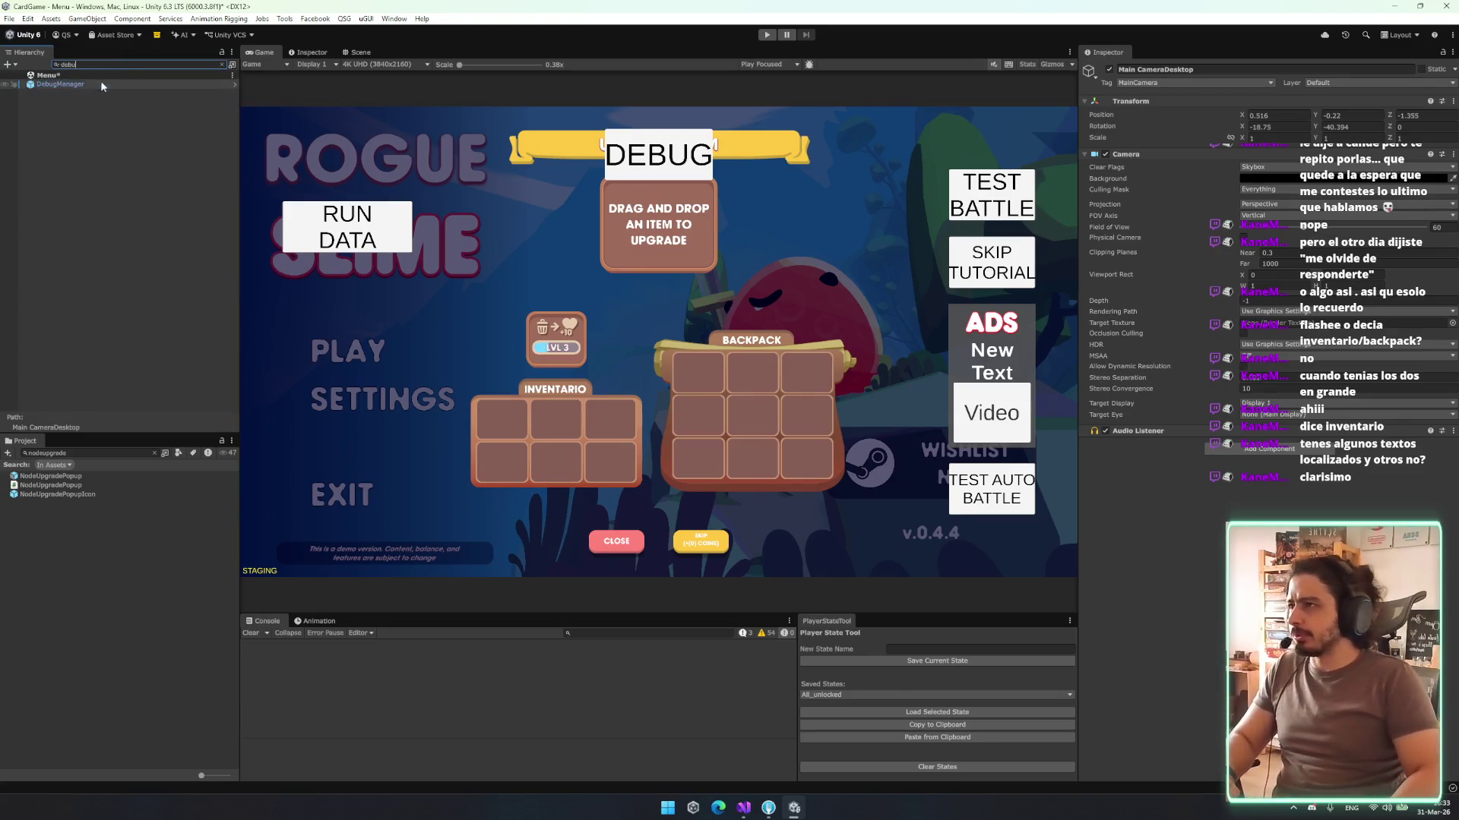
pyautogui.click(152, 85)
pyautogui.hotkey('alt', 'shift', 'a')
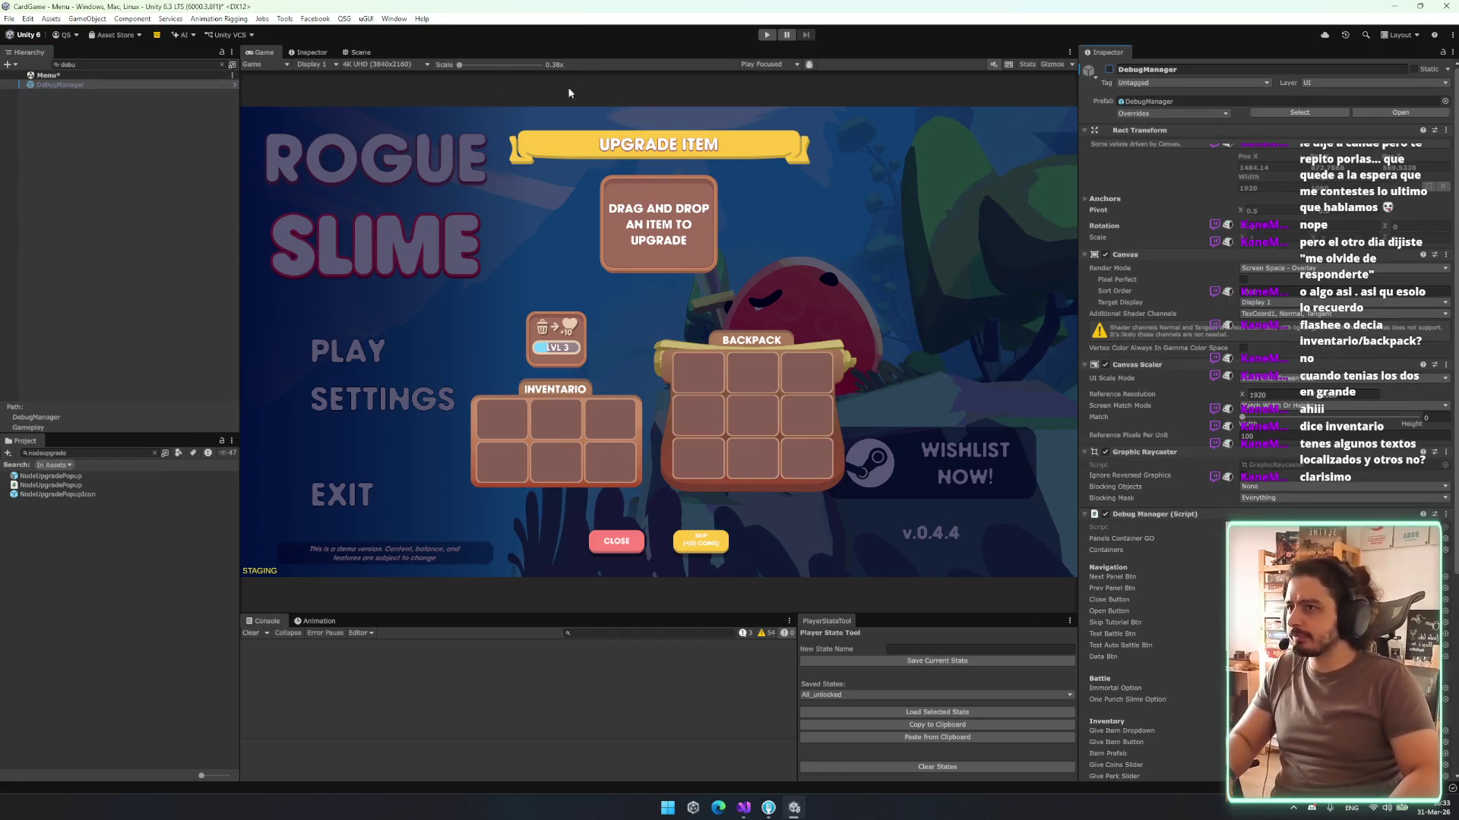
# - Preview the popup at 16:10, Full HD 1920x1080, 4K UHD and finally 3440x1440
pyautogui.click(387, 66)
pyautogui.click(409, 118)
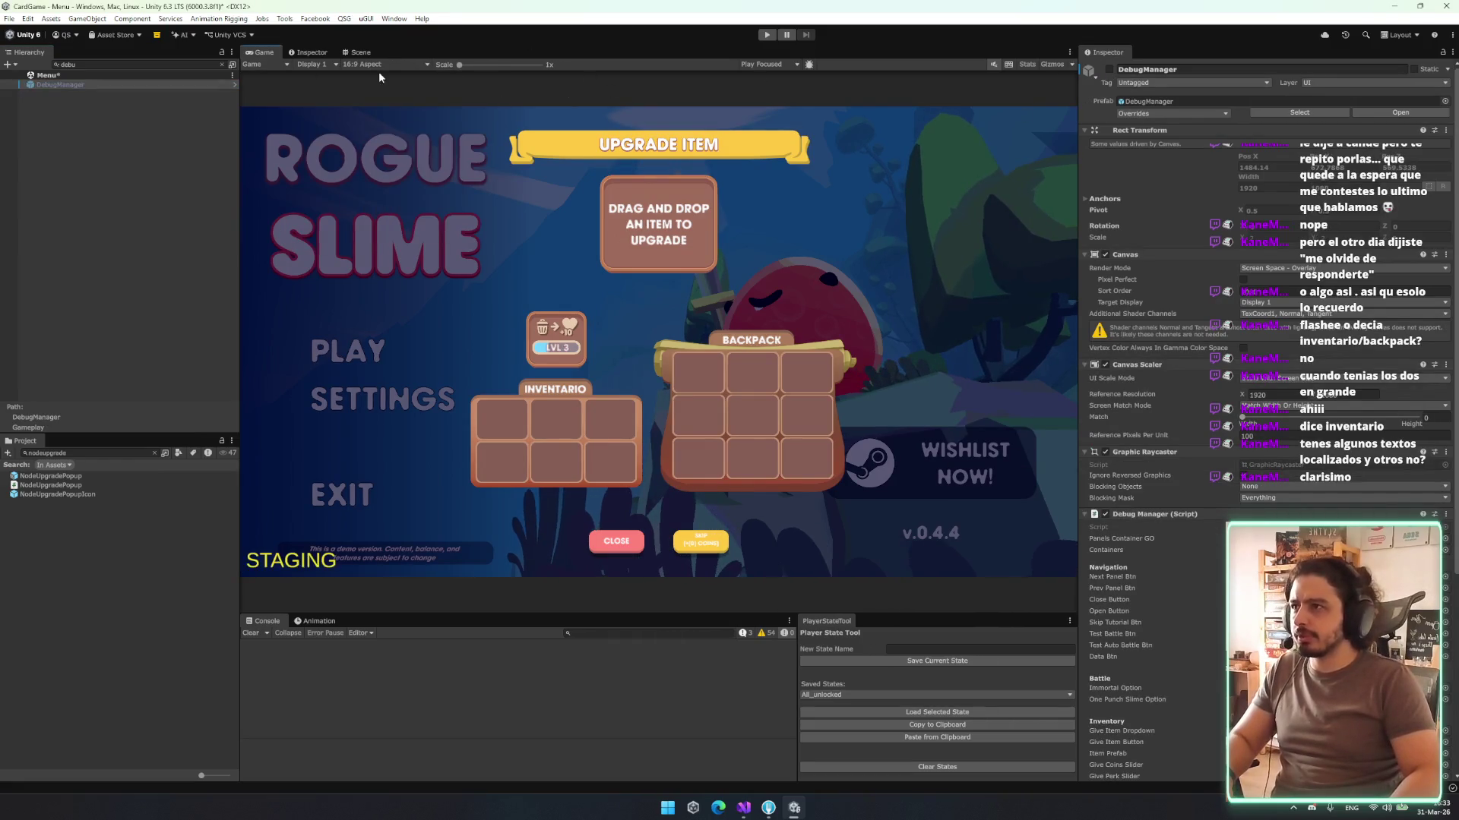
pyautogui.click(379, 65)
pyautogui.click(380, 123)
pyautogui.click(378, 65)
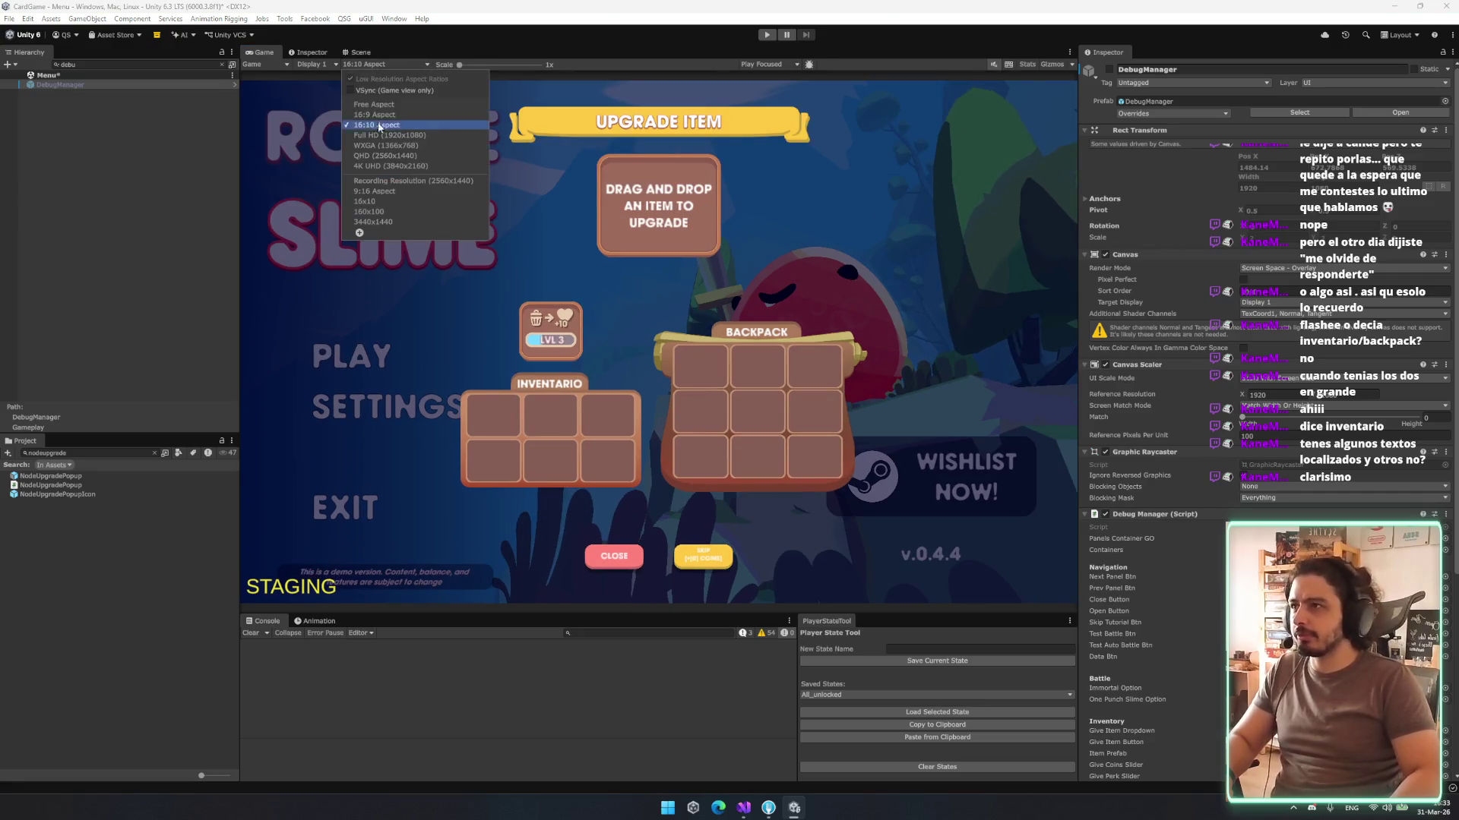
pyautogui.click(384, 135)
pyautogui.click(395, 64)
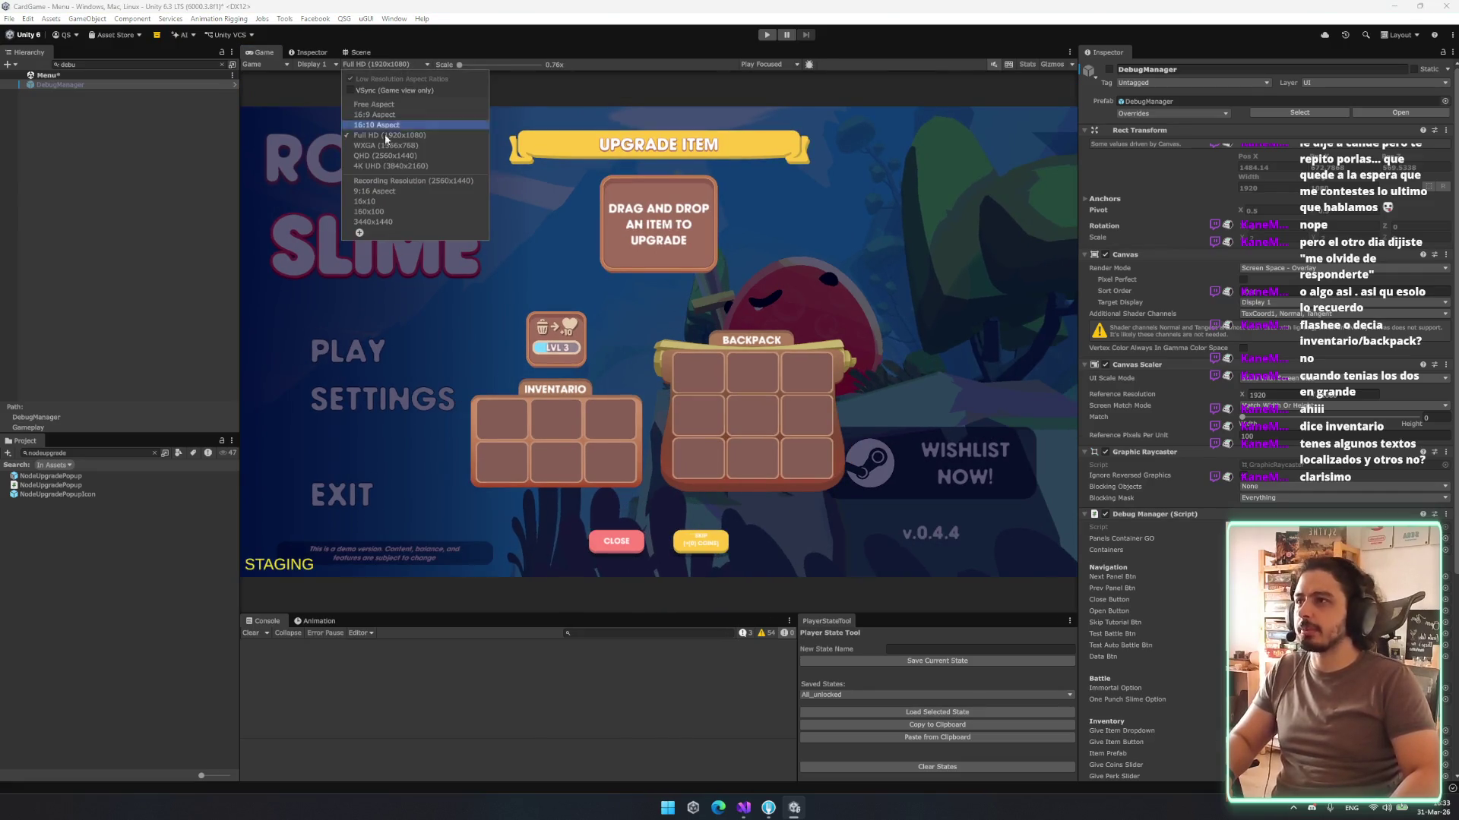
pyautogui.click(385, 164)
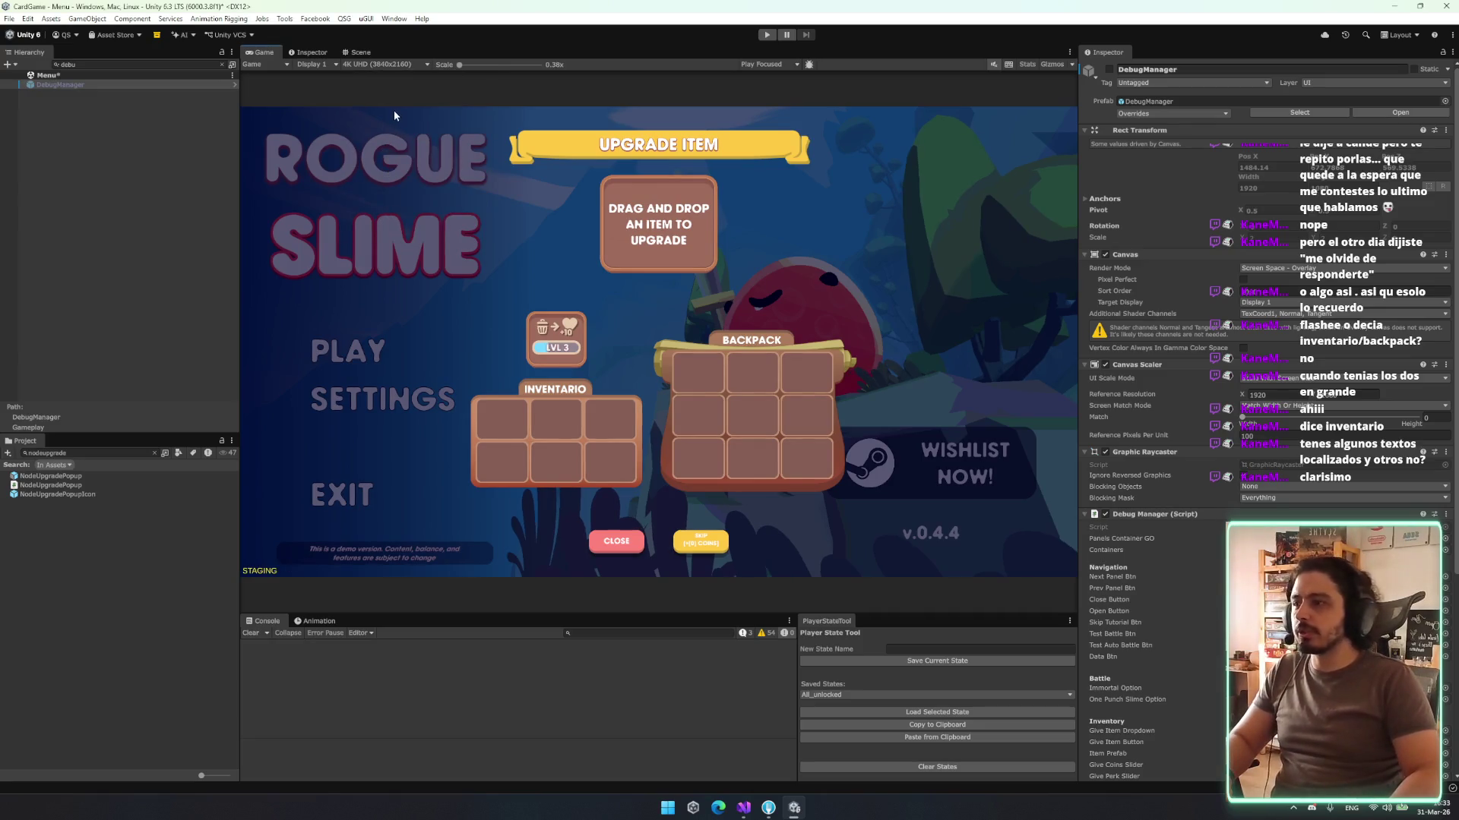
pyautogui.click(397, 65)
pyautogui.click(391, 220)
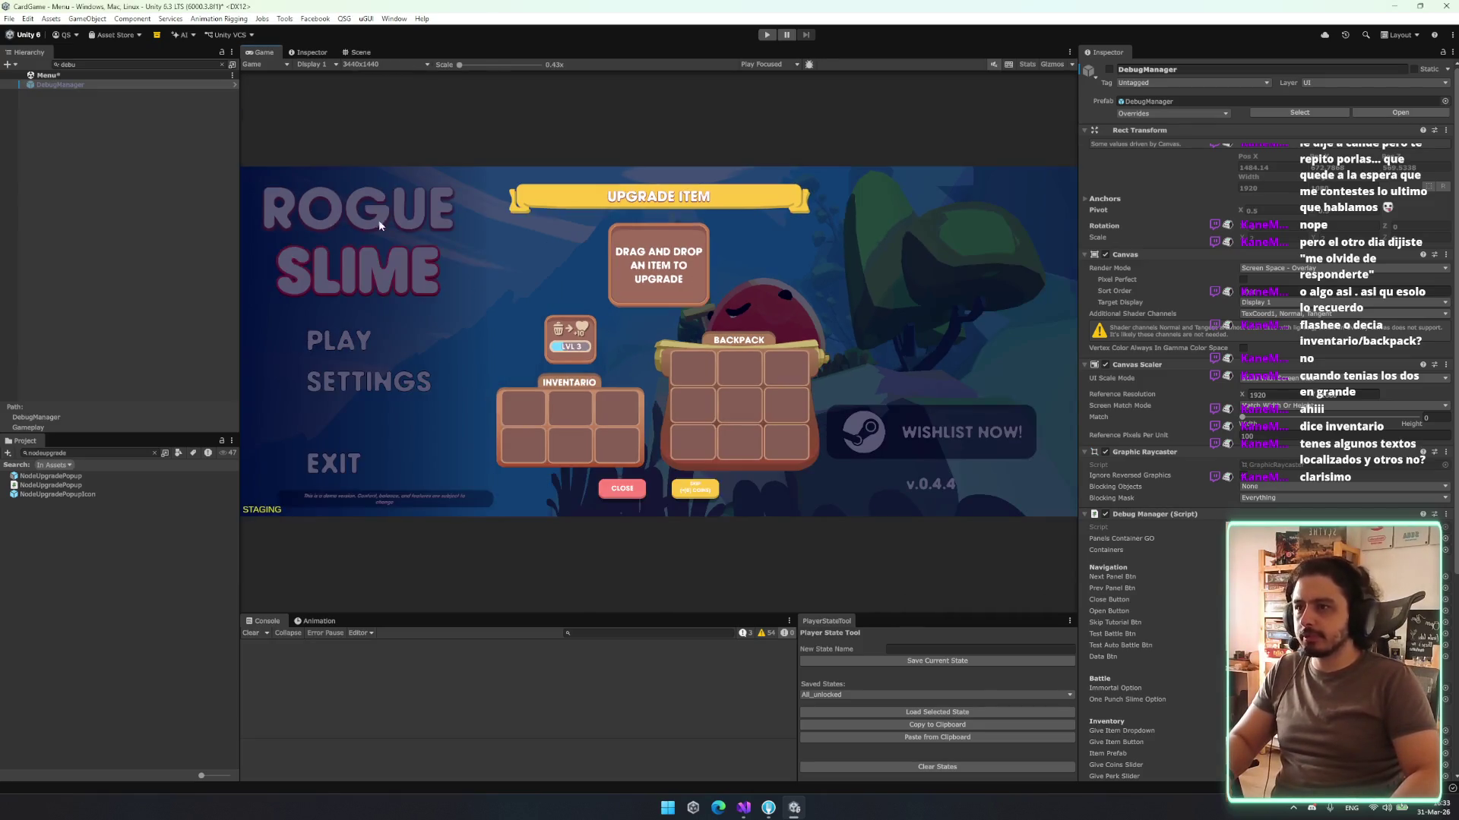